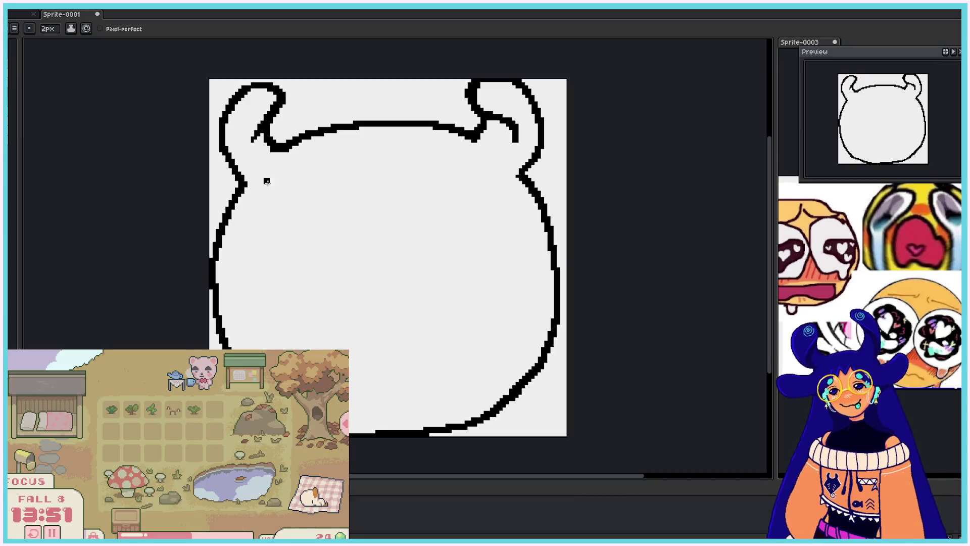
- Connect the left horn tip to the head outline with the pencil
{"action": "left_click_drag", "start_coordinate": [222, 128], "coordinate": [244, 183]}
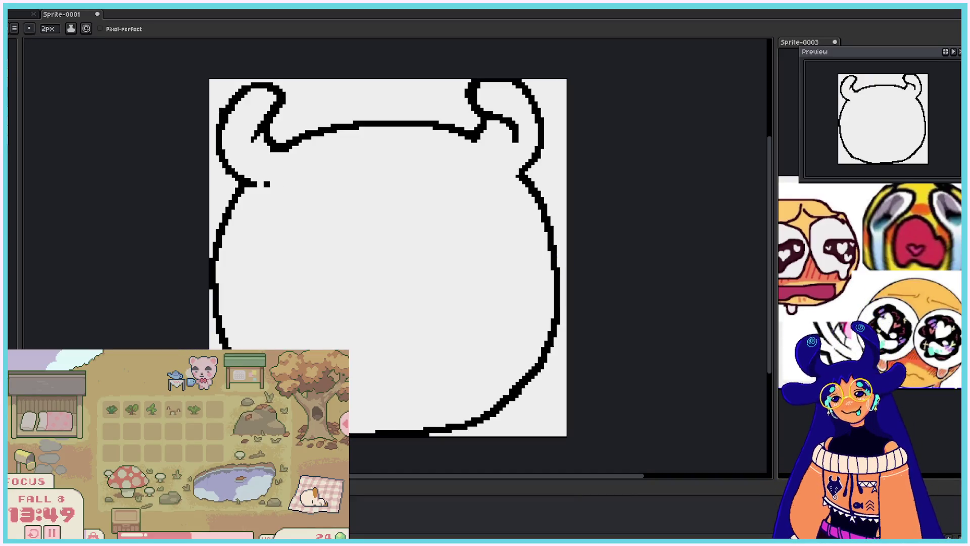
{"action": "key", "text": "e"}
{"action": "left_click", "coordinate": [49, 29]}
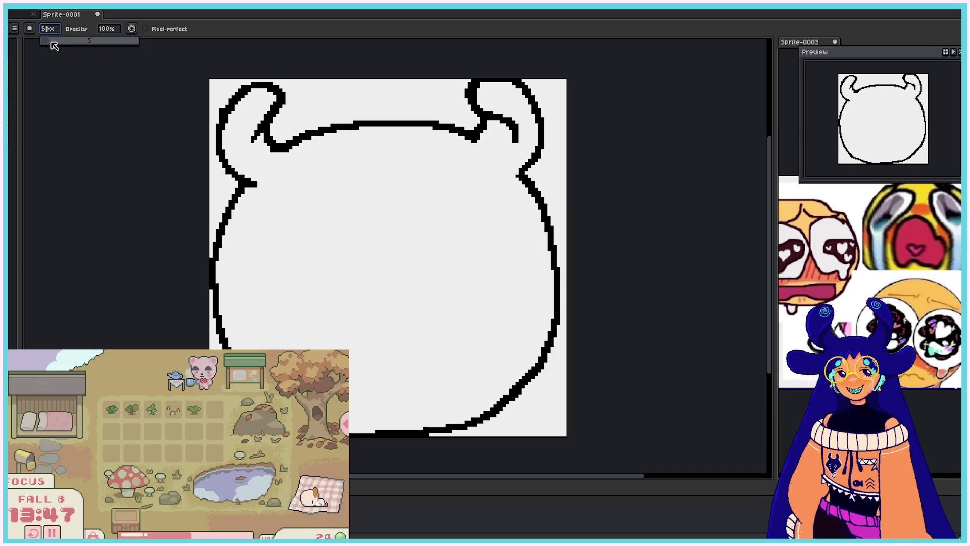
{"action": "key", "text": "b"}
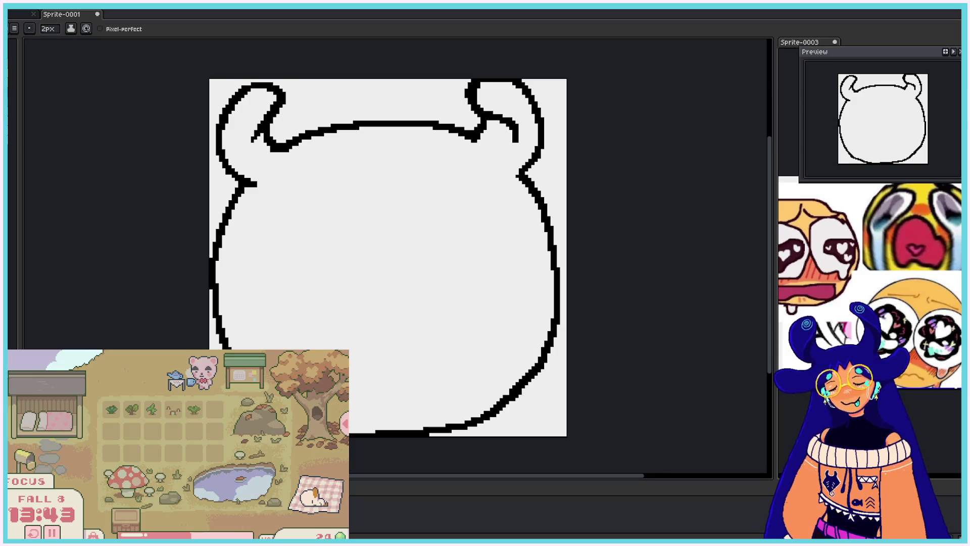
{"action": "key", "text": "e"}
- Erase the top of the right horn outline and try redrawing it as an arc, undoing the attempts
{"action": "mouse_move", "coordinate": [528, 88]}
{"action": "left_mouse_down"}
{"action": "mouse_move", "coordinate": [489, 80]}
{"action": "mouse_move", "coordinate": [471, 94]}
{"action": "mouse_move", "coordinate": [472, 84]}
{"action": "mouse_move", "coordinate": [530, 102]}
{"action": "left_mouse_up"}
{"action": "left_click", "coordinate": [520, 86]}
{"action": "key", "text": "b"}
{"action": "key", "text": "e"}
{"action": "key", "text": "b"}
{"action": "key", "text": "ctrl+z"}
{"action": "left_click_drag", "start_coordinate": [472, 94], "coordinate": [533, 116]}
{"action": "key", "text": "ctrl+z"}
{"action": "mouse_move", "coordinate": [472, 94]}
{"action": "left_mouse_down"}
{"action": "mouse_move", "coordinate": [522, 115]}
{"action": "mouse_move", "coordinate": [493, 82]}
{"action": "mouse_move", "coordinate": [528, 108]}
{"action": "mouse_move", "coordinate": [505, 80]}
{"action": "mouse_move", "coordinate": [528, 117]}
{"action": "left_mouse_up"}
{"action": "key", "text": "ctrl+z"}
{"action": "key", "text": "ctrl+z"}
{"action": "key", "text": "ctrl+z"}
{"action": "key", "text": "ctrl+z"}
{"action": "key", "text": "ctrl+z"}
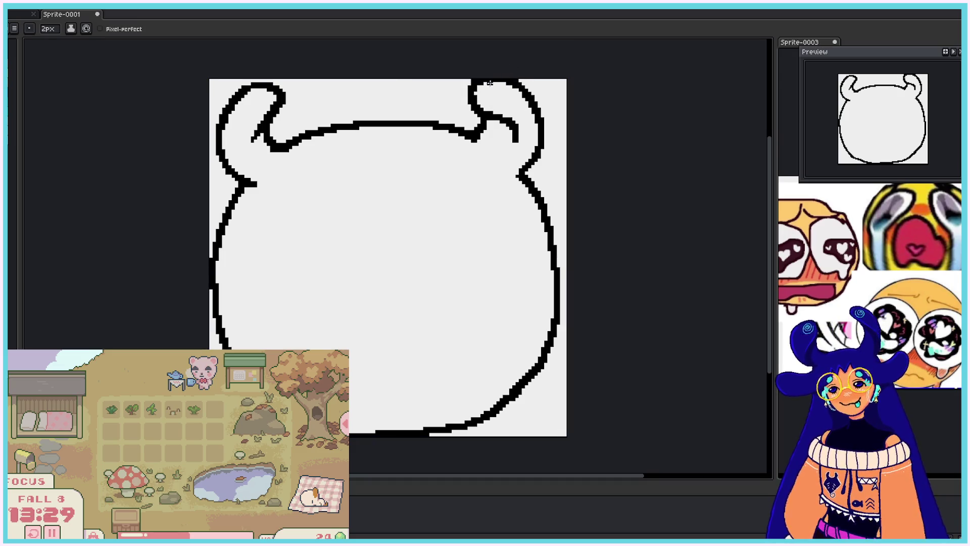
- Start a hair curve looping under the right horn, undoing the first attempt
{"action": "key", "text": "e"}
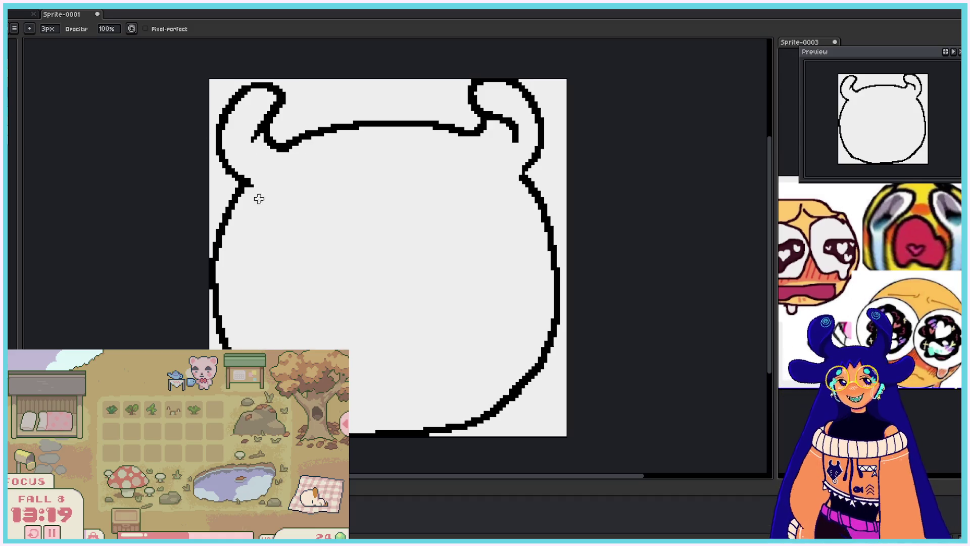
{"action": "key", "text": "e"}
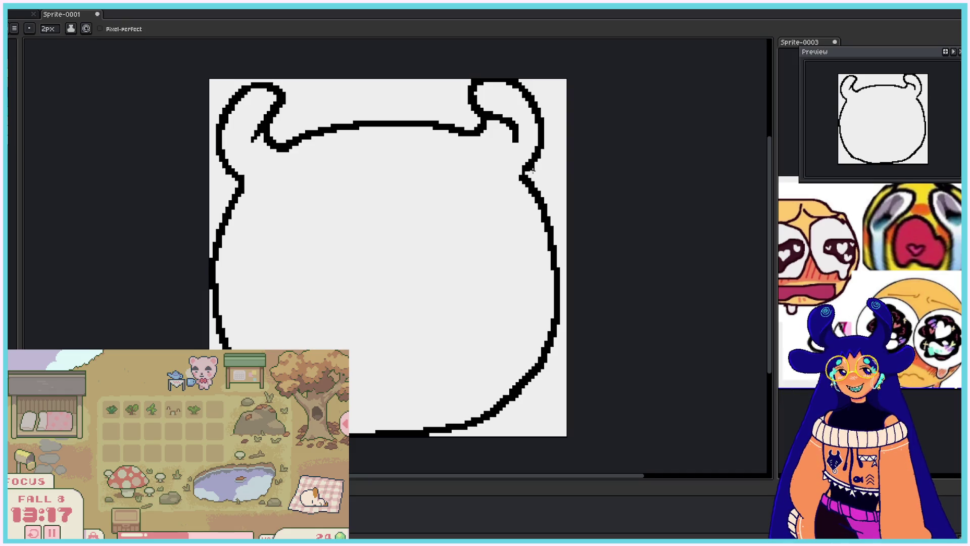
{"action": "mouse_move", "coordinate": [534, 152]}
{"action": "left_mouse_down"}
{"action": "mouse_move", "coordinate": [538, 198]}
{"action": "mouse_move", "coordinate": [485, 205]}
{"action": "mouse_move", "coordinate": [525, 206]}
{"action": "mouse_move", "coordinate": [423, 175]}
{"action": "mouse_move", "coordinate": [536, 157]}
{"action": "mouse_move", "coordinate": [475, 146]}
{"action": "mouse_move", "coordinate": [532, 161]}
{"action": "left_mouse_up"}
{"action": "key", "text": "ctrl+z"}
{"action": "key", "text": "ctrl+z"}
{"action": "key", "text": "ctrl+z"}
- Erase the lower-left part of the hair loop
{"action": "key", "text": "e"}
{"action": "left_click_drag", "start_coordinate": [525, 194], "coordinate": [526, 167]}
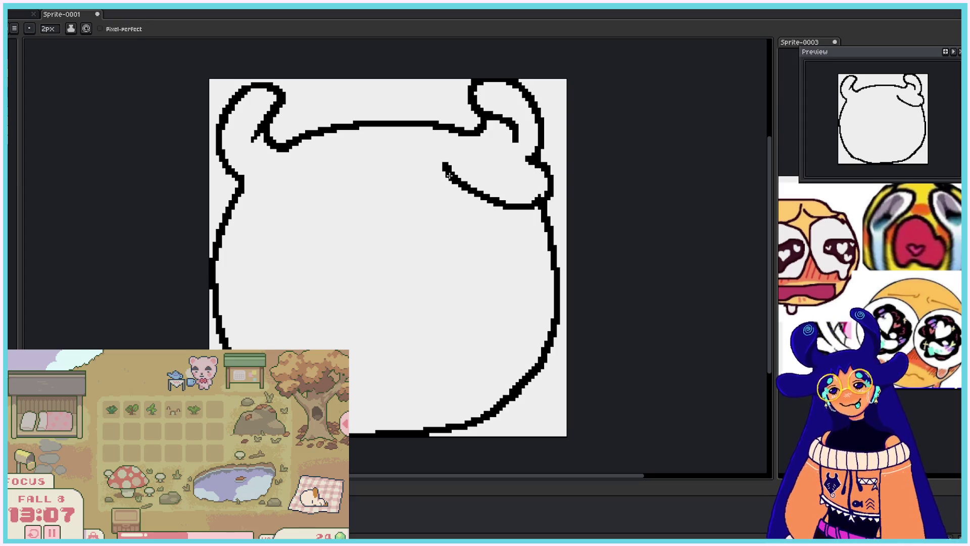
{"action": "key", "text": "v"}
- Draw a zigzag hair fringe across the forehead between the horns
{"action": "key", "text": "b"}
{"action": "mouse_move", "coordinate": [443, 166]}
{"action": "left_mouse_down"}
{"action": "mouse_move", "coordinate": [429, 160]}
{"action": "mouse_move", "coordinate": [411, 176]}
{"action": "mouse_move", "coordinate": [377, 151]}
{"action": "mouse_move", "coordinate": [302, 159]}
{"action": "mouse_move", "coordinate": [280, 201]}
{"action": "mouse_move", "coordinate": [255, 164]}
{"action": "mouse_move", "coordinate": [238, 197]}
{"action": "mouse_move", "coordinate": [247, 202]}
{"action": "left_mouse_up"}
{"action": "key", "text": "e"}
{"action": "key", "text": "b"}
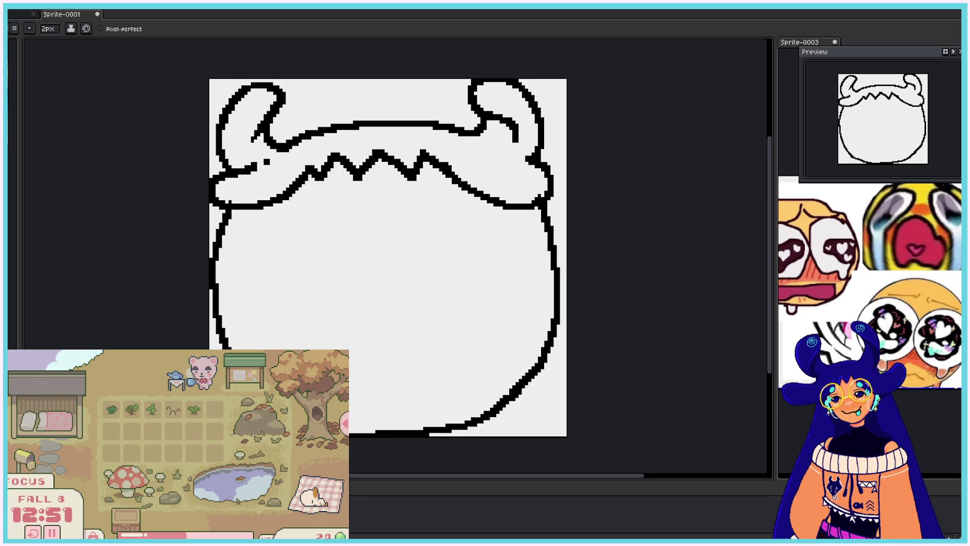
{"action": "key", "text": "b"}
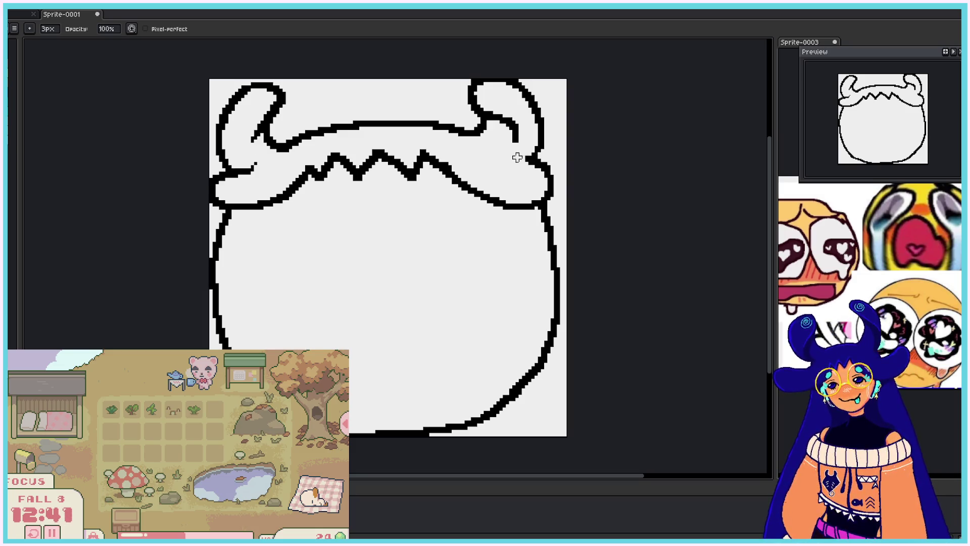
- Erase the head outline below the right horn, keeping the zigzag fringe intact
{"action": "mouse_move", "coordinate": [524, 166]}
{"action": "left_mouse_down"}
{"action": "mouse_move", "coordinate": [544, 168]}
{"action": "mouse_move", "coordinate": [542, 186]}
{"action": "mouse_move", "coordinate": [540, 162]}
{"action": "mouse_move", "coordinate": [559, 182]}
{"action": "mouse_move", "coordinate": [538, 203]}
{"action": "mouse_move", "coordinate": [556, 164]}
{"action": "mouse_move", "coordinate": [538, 203]}
{"action": "left_mouse_up"}
{"action": "key", "text": "e"}
{"action": "key", "text": "ctrl+z"}
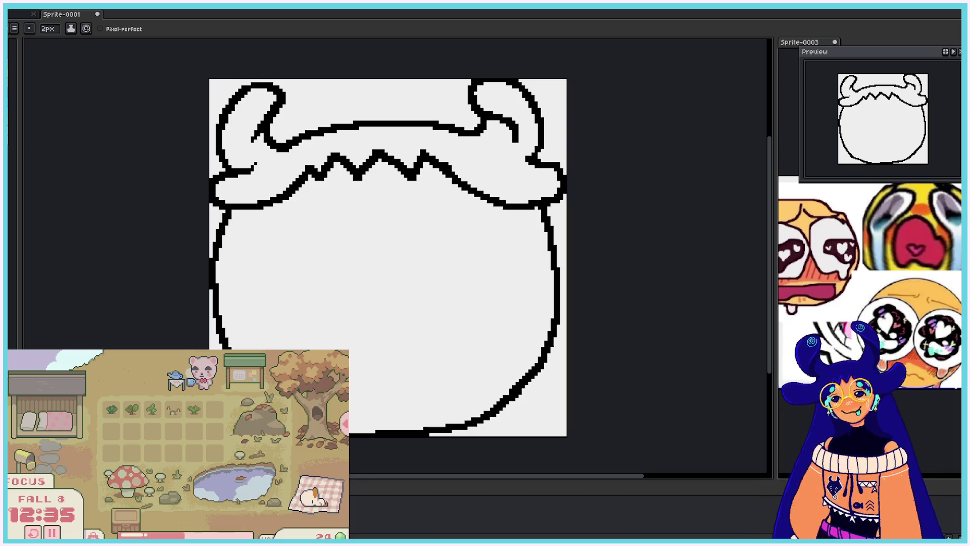
{"action": "mouse_move", "coordinate": [325, 175]}
{"action": "left_mouse_down"}
{"action": "mouse_move", "coordinate": [309, 166]}
{"action": "mouse_move", "coordinate": [319, 175]}
{"action": "mouse_move", "coordinate": [303, 186]}
{"action": "mouse_move", "coordinate": [336, 153]}
{"action": "left_mouse_up"}
{"action": "key", "text": "ctrl+z"}
{"action": "key", "text": "ctrl+z"}
- Try strokes along the right edge of the head, undo them, and begin the right eye's upper edge
{"action": "key", "text": "e"}
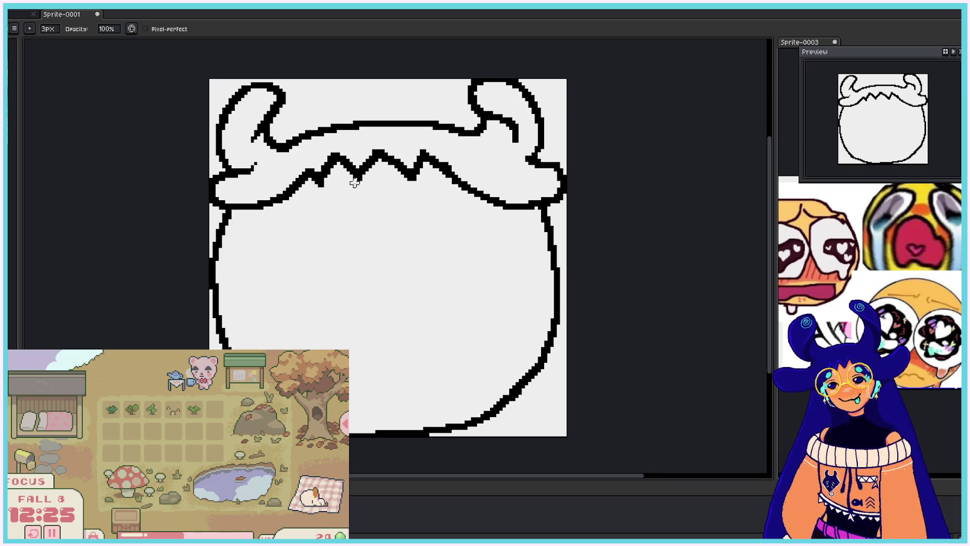
{"action": "key", "text": "b"}
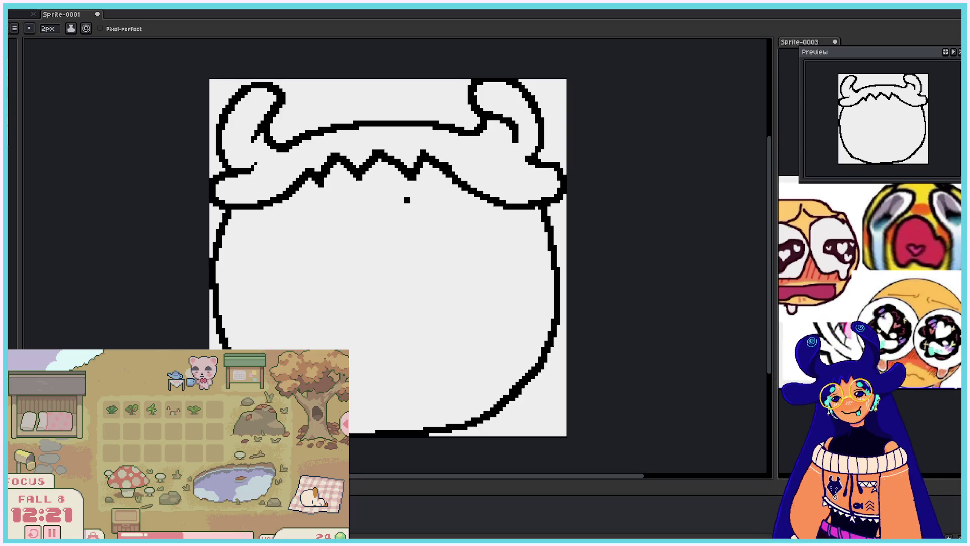
{"action": "left_click_drag", "start_coordinate": [547, 202], "coordinate": [598, 321]}
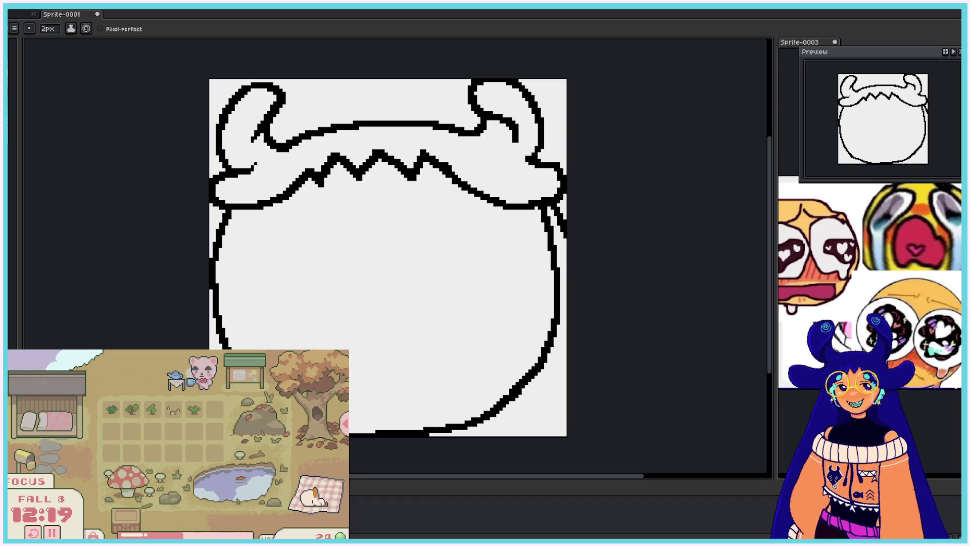
{"action": "key", "text": "ctrl+z"}
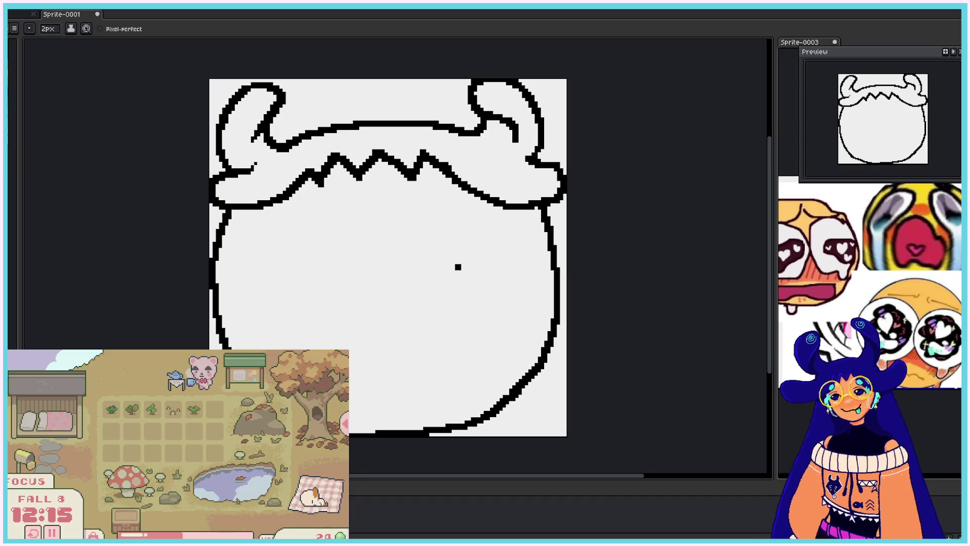
{"action": "mouse_move", "coordinate": [490, 299]}
{"action": "left_mouse_down"}
{"action": "mouse_move", "coordinate": [430, 229]}
{"action": "mouse_move", "coordinate": [505, 222]}
{"action": "mouse_move", "coordinate": [535, 302]}
{"action": "left_mouse_up"}
- Draw the right eye's outline and its tear streak running down the face
{"action": "key", "text": "ctrl+a"}
{"action": "key", "text": "Delete"}
{"action": "key", "text": "ctrl+d"}
{"action": "mouse_move", "coordinate": [468, 327]}
{"action": "left_mouse_down"}
{"action": "mouse_move", "coordinate": [400, 295]}
{"action": "mouse_move", "coordinate": [530, 253]}
{"action": "mouse_move", "coordinate": [536, 278]}
{"action": "mouse_move", "coordinate": [514, 322]}
{"action": "mouse_move", "coordinate": [506, 395]}
{"action": "mouse_move", "coordinate": [502, 334]}
{"action": "mouse_move", "coordinate": [515, 386]}
{"action": "left_mouse_up"}
{"action": "key", "text": "ctrl+a"}
{"action": "key", "text": "ctrl+z"}
{"action": "key", "text": "b"}
{"action": "key", "text": "ctrl+z"}
{"action": "left_click_drag", "start_coordinate": [467, 328], "coordinate": [475, 422]}
{"action": "left_click_drag", "start_coordinate": [508, 392], "coordinate": [504, 432]}
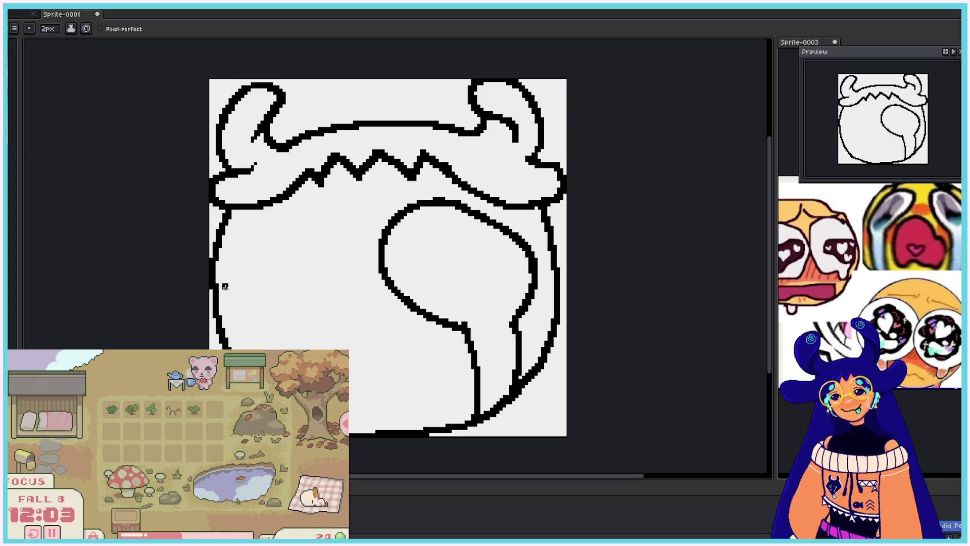
- Outline the left eye, redrawing its upper curve after two attempts
{"action": "mouse_move", "coordinate": [232, 236]}
{"action": "left_mouse_down"}
{"action": "mouse_move", "coordinate": [309, 222]}
{"action": "mouse_move", "coordinate": [320, 305]}
{"action": "left_mouse_up"}
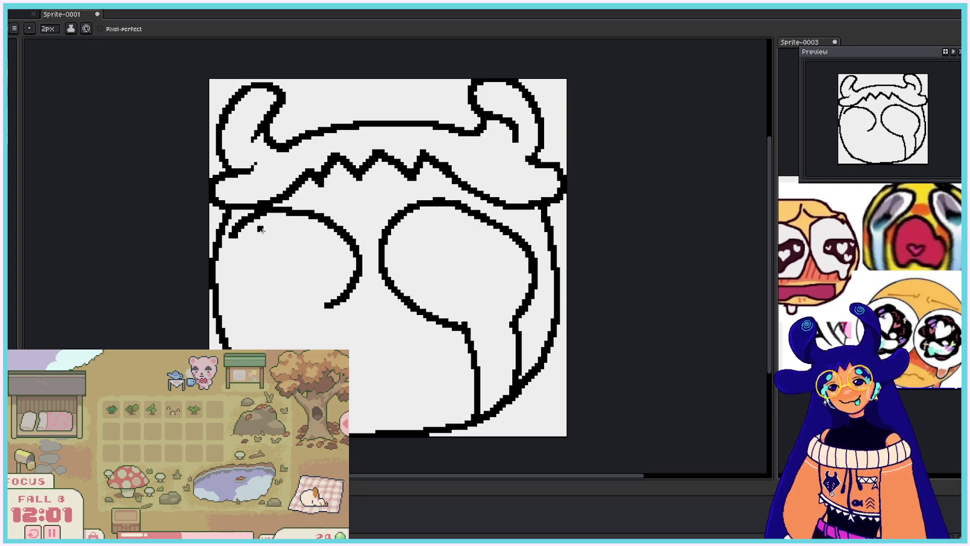
{"action": "key", "text": "ctrl+z"}
{"action": "mouse_move", "coordinate": [228, 248]}
{"action": "left_mouse_down"}
{"action": "mouse_move", "coordinate": [357, 270]}
{"action": "mouse_move", "coordinate": [308, 298]}
{"action": "mouse_move", "coordinate": [251, 229]}
{"action": "mouse_move", "coordinate": [298, 319]}
{"action": "left_mouse_up"}
{"action": "key", "text": "ctrl+z"}
{"action": "left_click_drag", "start_coordinate": [235, 246], "coordinate": [265, 329]}
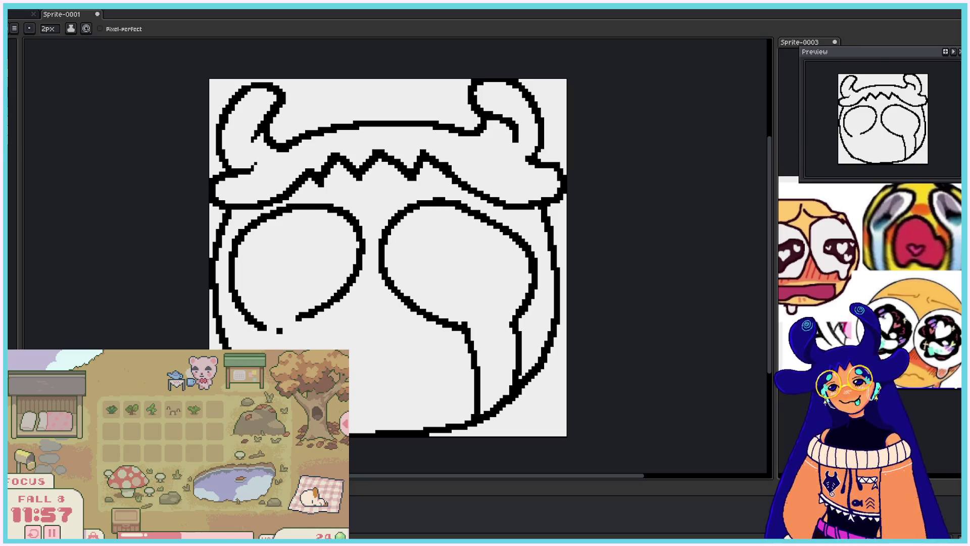
- Move the sprite preview beside the canvas and draw the left eye's tear streak downward
{"action": "mouse_move", "coordinate": [869, 57]}
{"action": "left_mouse_down"}
{"action": "mouse_move", "coordinate": [689, 72]}
{"action": "mouse_move", "coordinate": [660, 65]}
{"action": "left_mouse_up"}
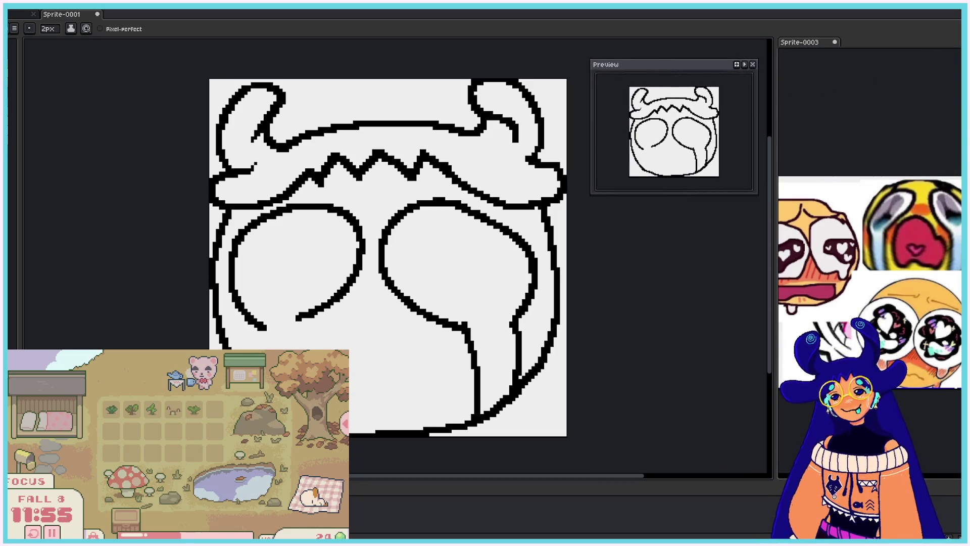
{"action": "left_click_drag", "start_coordinate": [295, 321], "coordinate": [292, 349]}
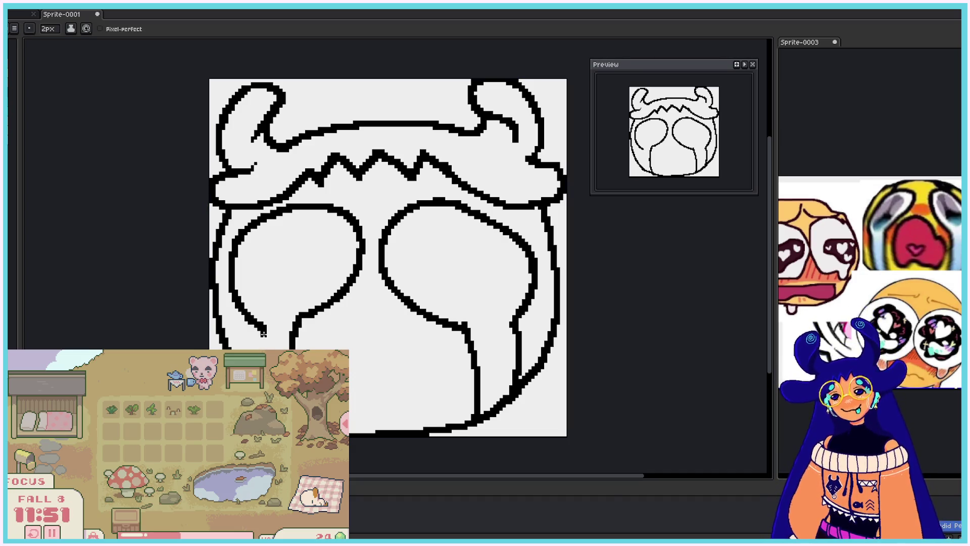
{"action": "left_click_drag", "start_coordinate": [259, 328], "coordinate": [249, 349]}
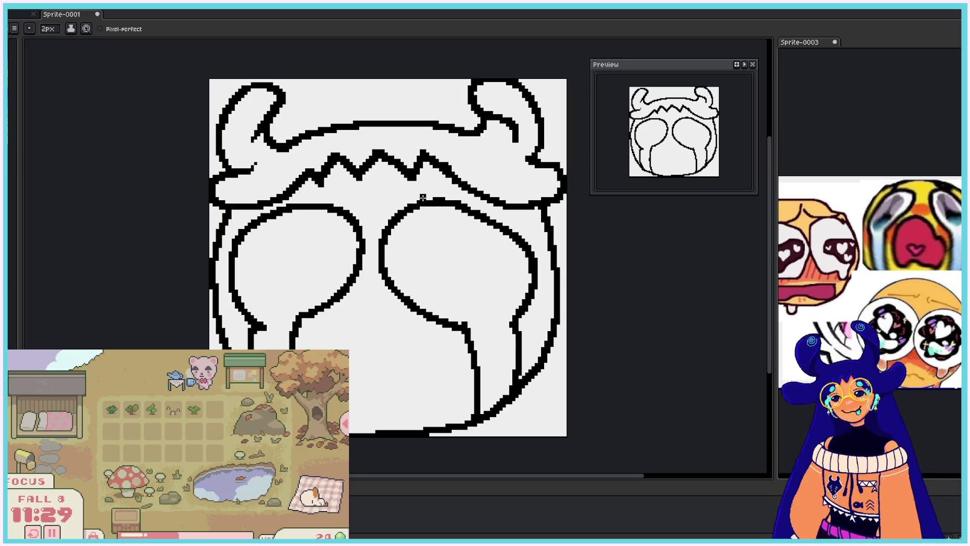
{"action": "left_click", "coordinate": [418, 197]}
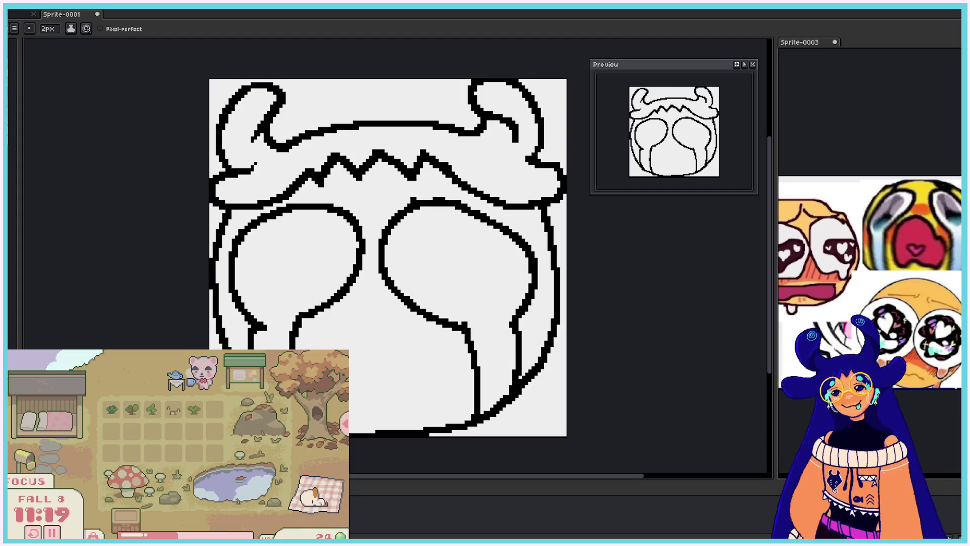
- Draw small rounded brows under the fringe above the right and left eyes, cleaning stray pixels
{"action": "mouse_move", "coordinate": [414, 197]}
{"action": "left_mouse_down"}
{"action": "mouse_move", "coordinate": [422, 174]}
{"action": "mouse_move", "coordinate": [450, 194]}
{"action": "left_mouse_up"}
{"action": "mouse_move", "coordinate": [283, 200]}
{"action": "left_mouse_down"}
{"action": "mouse_move", "coordinate": [301, 174]}
{"action": "mouse_move", "coordinate": [291, 203]}
{"action": "mouse_move", "coordinate": [303, 186]}
{"action": "mouse_move", "coordinate": [278, 197]}
{"action": "mouse_move", "coordinate": [287, 196]}
{"action": "left_mouse_up"}
{"action": "key", "text": "e"}
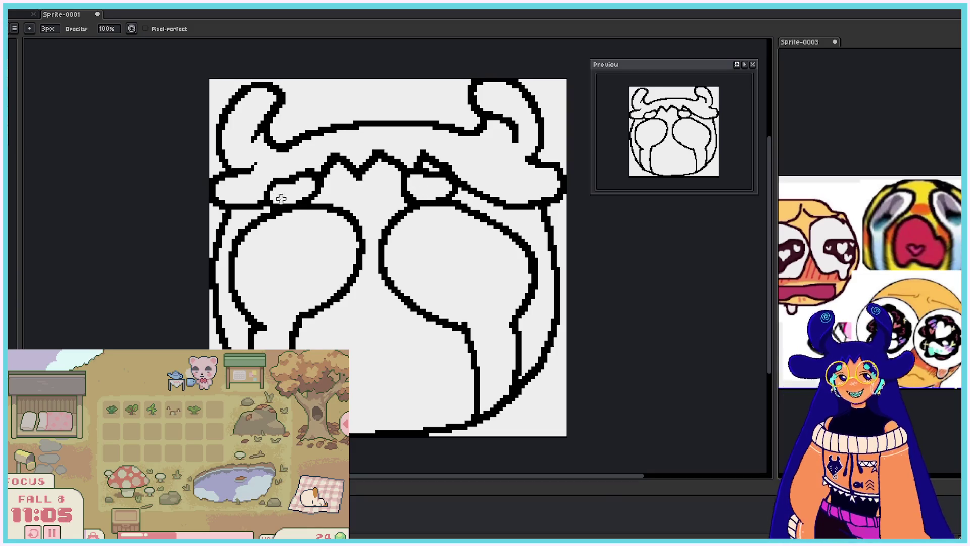
{"action": "key", "text": "e"}
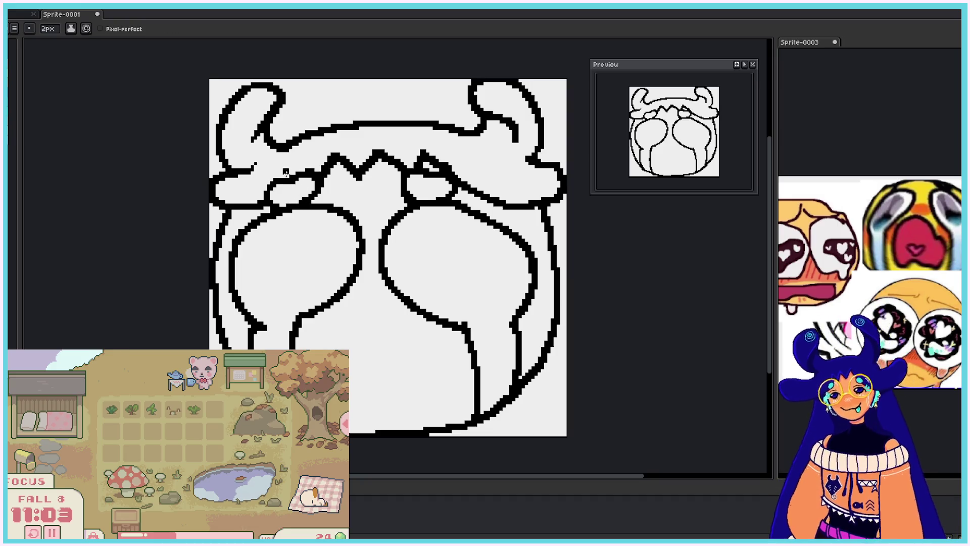
{"action": "key", "text": "b"}
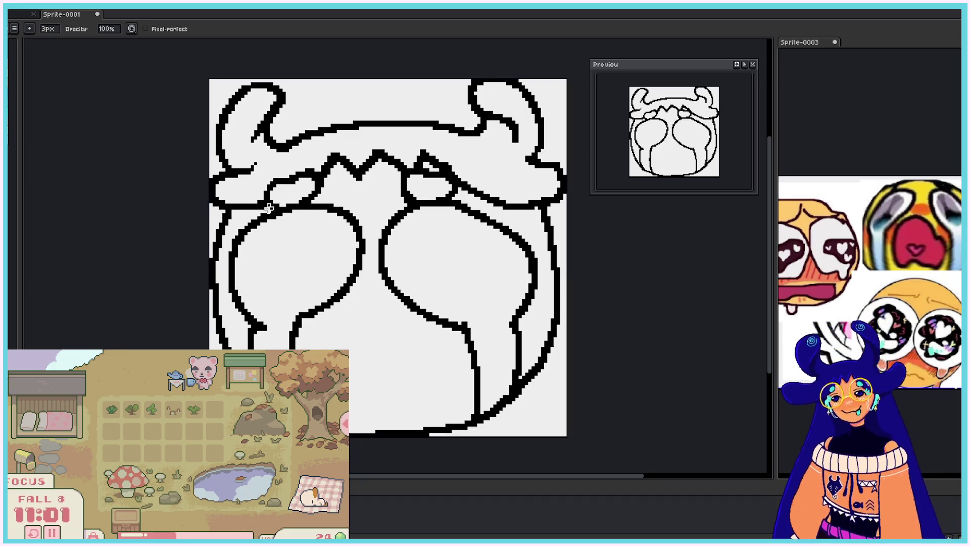
{"action": "key", "text": "e"}
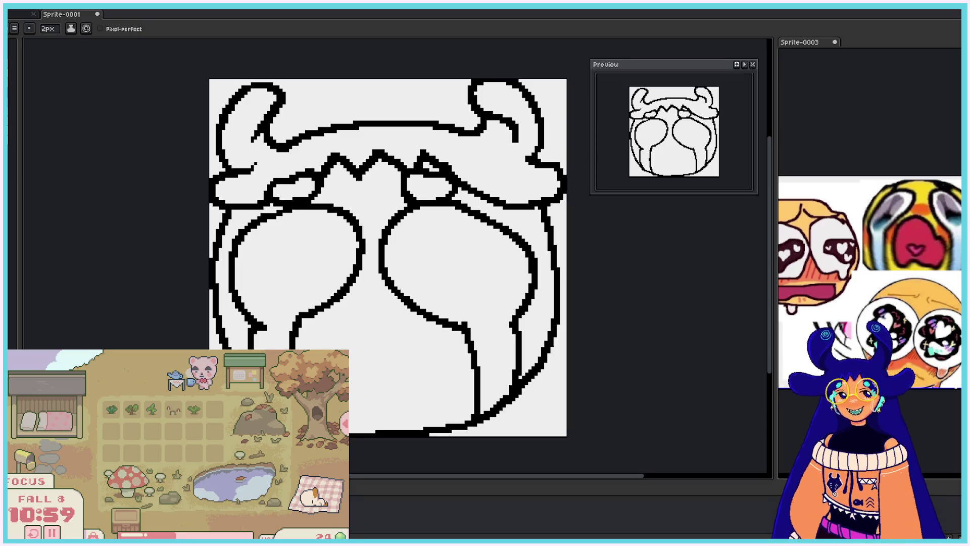
{"action": "key", "text": "b"}
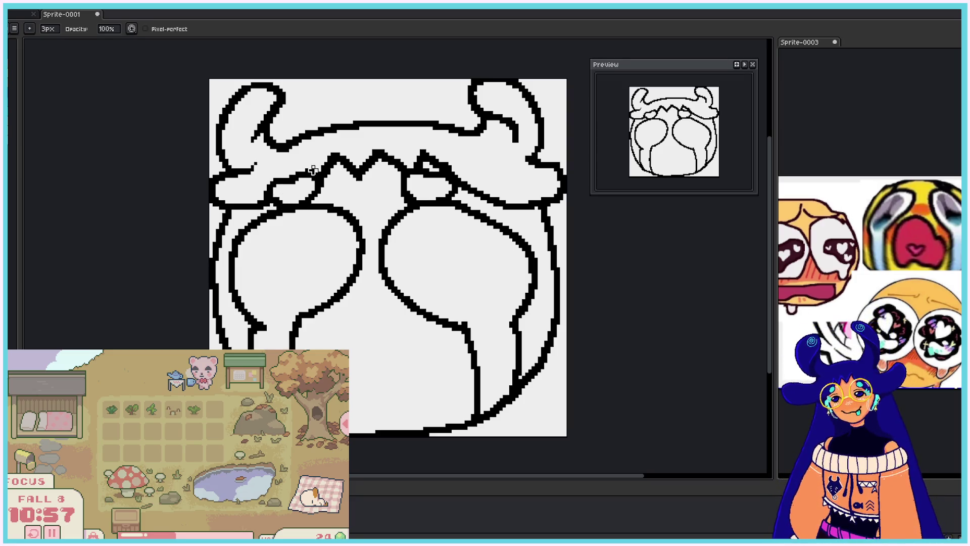
{"action": "key", "text": "e"}
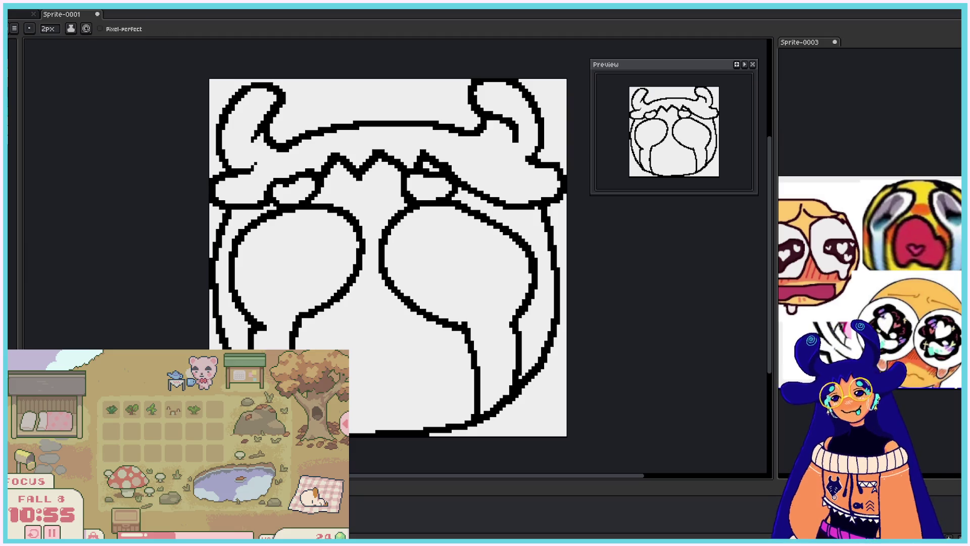
- Fill the right eye's oval pupil solid black, then fill the left pupil to the same size
{"action": "mouse_move", "coordinate": [427, 230]}
{"action": "left_mouse_down"}
{"action": "mouse_move", "coordinate": [416, 250]}
{"action": "mouse_move", "coordinate": [501, 273]}
{"action": "mouse_move", "coordinate": [427, 242]}
{"action": "mouse_move", "coordinate": [469, 273]}
{"action": "mouse_move", "coordinate": [489, 266]}
{"action": "left_mouse_up"}
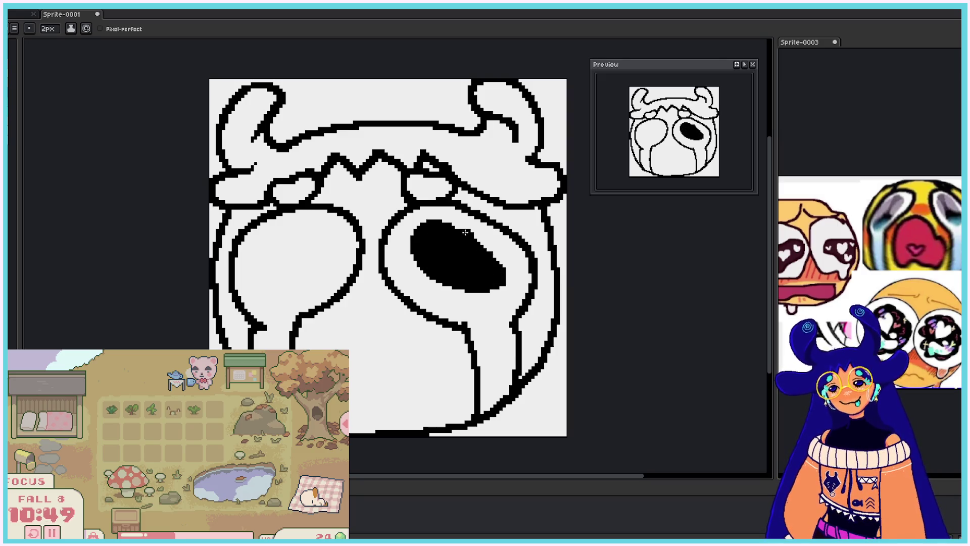
{"action": "mouse_move", "coordinate": [425, 230]}
{"action": "left_mouse_down"}
{"action": "mouse_move", "coordinate": [467, 291]}
{"action": "mouse_move", "coordinate": [440, 288]}
{"action": "mouse_move", "coordinate": [462, 256]}
{"action": "mouse_move", "coordinate": [413, 274]}
{"action": "mouse_move", "coordinate": [424, 286]}
{"action": "mouse_move", "coordinate": [422, 241]}
{"action": "left_mouse_up"}
{"action": "mouse_move", "coordinate": [414, 282]}
{"action": "left_mouse_down"}
{"action": "mouse_move", "coordinate": [443, 263]}
{"action": "mouse_move", "coordinate": [436, 288]}
{"action": "mouse_move", "coordinate": [411, 281]}
{"action": "left_mouse_up"}
{"action": "mouse_move", "coordinate": [402, 234]}
{"action": "left_mouse_down"}
{"action": "mouse_move", "coordinate": [420, 256]}
{"action": "mouse_move", "coordinate": [400, 229]}
{"action": "mouse_move", "coordinate": [448, 218]}
{"action": "mouse_move", "coordinate": [492, 252]}
{"action": "left_mouse_up"}
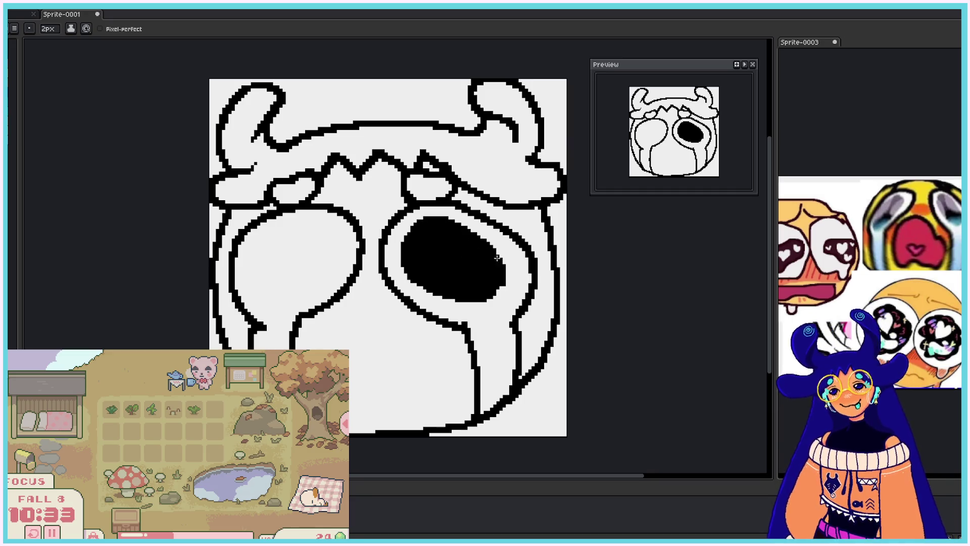
{"action": "left_click_drag", "start_coordinate": [415, 262], "coordinate": [435, 271]}
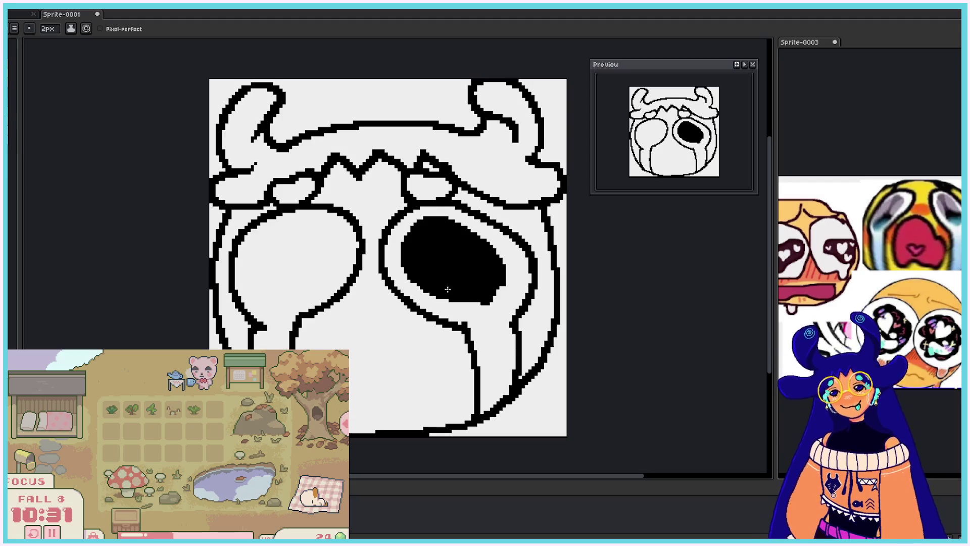
{"action": "left_click_drag", "start_coordinate": [443, 286], "coordinate": [472, 297]}
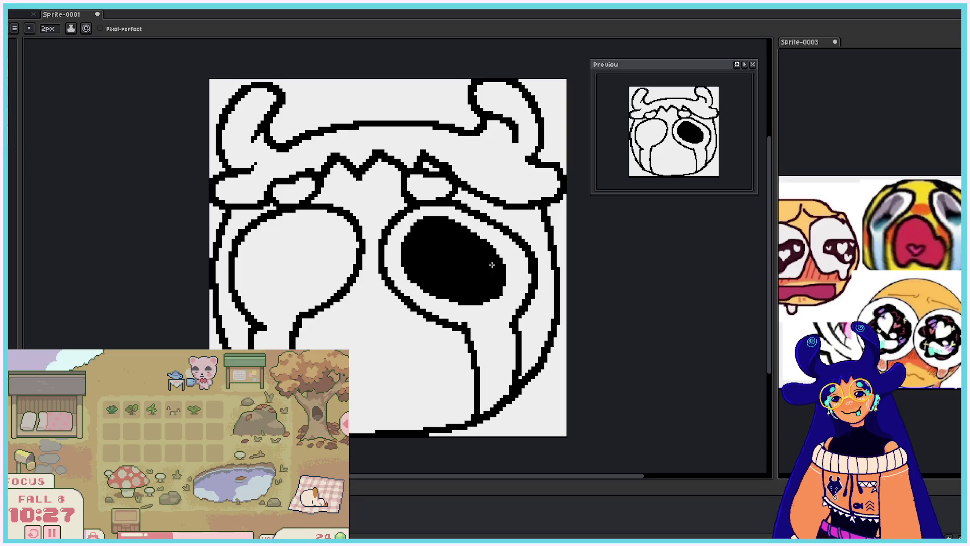
{"action": "mouse_move", "coordinate": [302, 236]}
{"action": "left_mouse_down"}
{"action": "mouse_move", "coordinate": [331, 243]}
{"action": "mouse_move", "coordinate": [313, 231]}
{"action": "mouse_move", "coordinate": [303, 273]}
{"action": "mouse_move", "coordinate": [308, 265]}
{"action": "mouse_move", "coordinate": [291, 255]}
{"action": "mouse_move", "coordinate": [306, 250]}
{"action": "mouse_move", "coordinate": [301, 264]}
{"action": "left_mouse_up"}
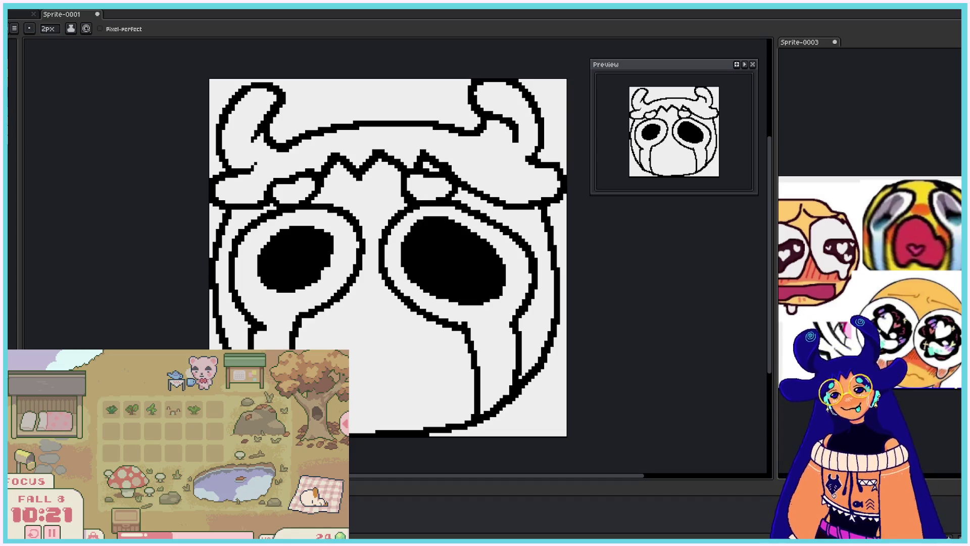
{"action": "mouse_move", "coordinate": [324, 227]}
{"action": "left_mouse_down"}
{"action": "mouse_move", "coordinate": [265, 237]}
{"action": "mouse_move", "coordinate": [323, 219]}
{"action": "mouse_move", "coordinate": [333, 262]}
{"action": "mouse_move", "coordinate": [303, 291]}
{"action": "mouse_move", "coordinate": [251, 275]}
{"action": "mouse_move", "coordinate": [304, 302]}
{"action": "mouse_move", "coordinate": [330, 273]}
{"action": "mouse_move", "coordinate": [310, 263]}
{"action": "mouse_move", "coordinate": [326, 278]}
{"action": "left_mouse_up"}
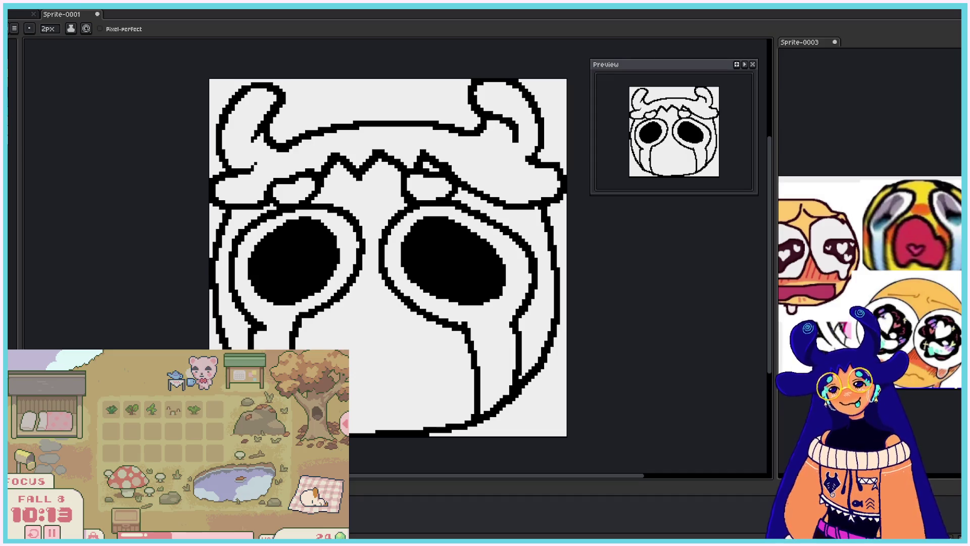
- Draw a wavy mouth line across the lower face and thicken its left and right ends
{"action": "mouse_move", "coordinate": [313, 349]}
{"action": "left_mouse_down"}
{"action": "mouse_move", "coordinate": [371, 305]}
{"action": "mouse_move", "coordinate": [435, 412]}
{"action": "left_mouse_up"}
{"action": "left_click_drag", "start_coordinate": [350, 421], "coordinate": [410, 418]}
{"action": "key", "text": "ctrl+z"}
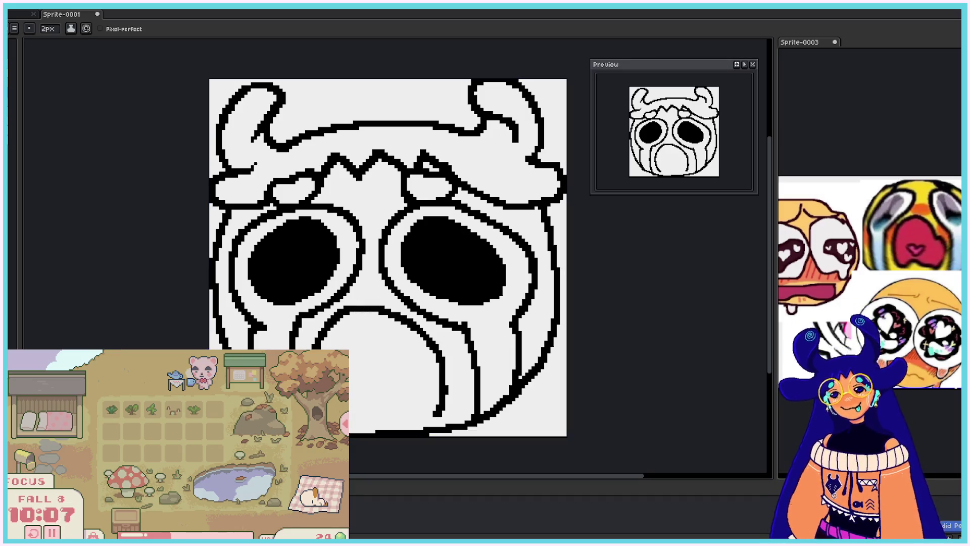
{"action": "left_click_drag", "start_coordinate": [350, 419], "coordinate": [443, 410]}
{"action": "key", "text": "ctrl+z"}
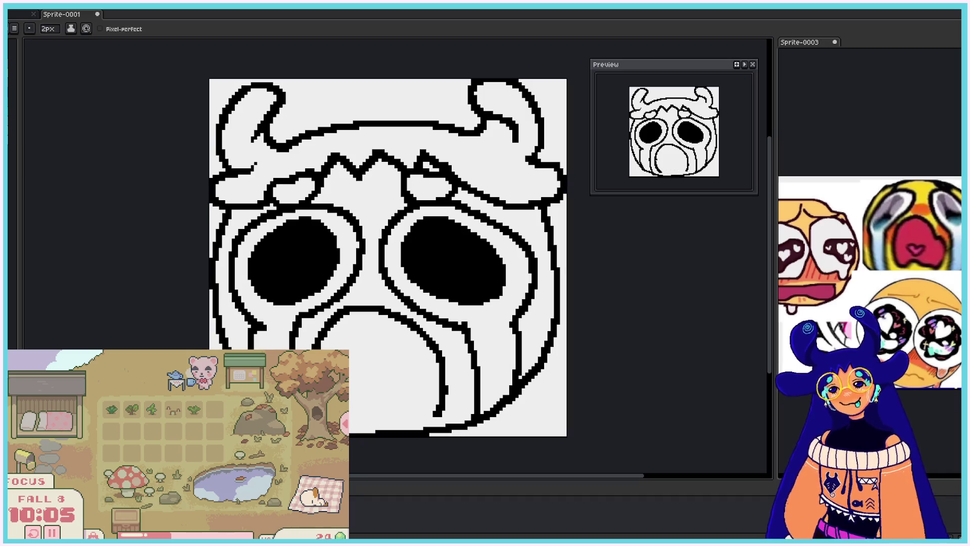
{"action": "mouse_move", "coordinate": [350, 419]}
{"action": "left_mouse_down"}
{"action": "mouse_move", "coordinate": [434, 415]}
{"action": "mouse_move", "coordinate": [442, 401]}
{"action": "left_mouse_up"}
{"action": "mouse_move", "coordinate": [352, 423]}
{"action": "left_mouse_down"}
{"action": "mouse_move", "coordinate": [374, 399]}
{"action": "mouse_move", "coordinate": [411, 419]}
{"action": "left_mouse_up"}
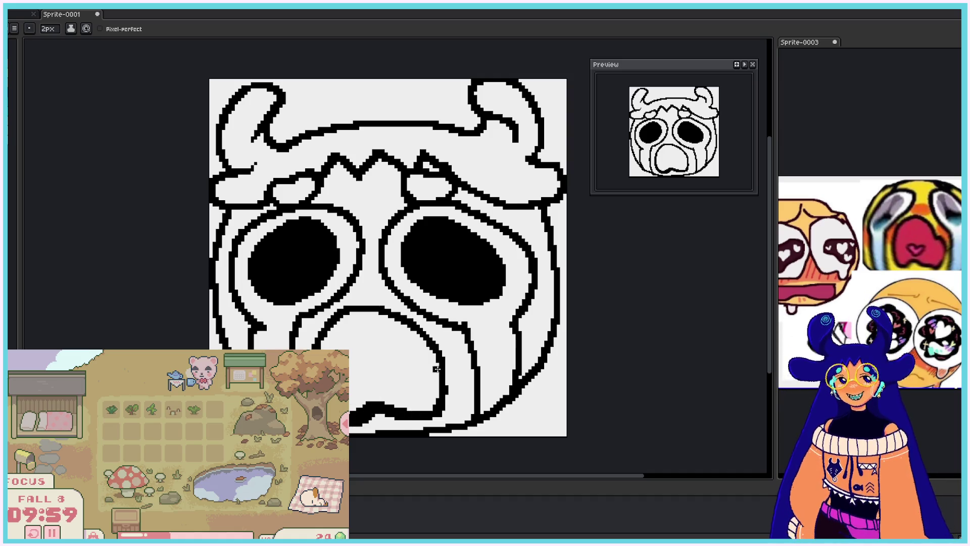
{"action": "left_click_drag", "start_coordinate": [447, 377], "coordinate": [450, 400]}
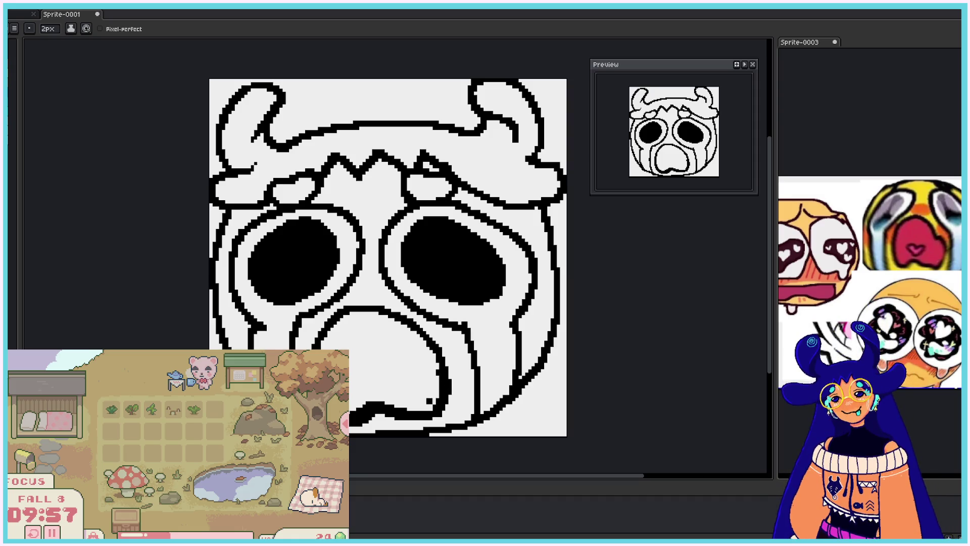
- Add strokes to the lower-left face and a round loop at the lower right
{"action": "left_click_drag", "start_coordinate": [258, 359], "coordinate": [255, 442]}
{"action": "left_click_drag", "start_coordinate": [255, 369], "coordinate": [217, 442]}
{"action": "mouse_move", "coordinate": [499, 407]}
{"action": "left_mouse_down"}
{"action": "mouse_move", "coordinate": [470, 369]}
{"action": "mouse_move", "coordinate": [510, 427]}
{"action": "left_mouse_up"}
- Erase strokes inside the lower-right loop and on the left cheek, then draw a curl inside the bump
{"action": "key", "text": "e"}
{"action": "mouse_move", "coordinate": [514, 368]}
{"action": "left_mouse_down"}
{"action": "mouse_move", "coordinate": [531, 376]}
{"action": "mouse_move", "coordinate": [496, 394]}
{"action": "mouse_move", "coordinate": [542, 373]}
{"action": "mouse_move", "coordinate": [513, 403]}
{"action": "mouse_move", "coordinate": [541, 368]}
{"action": "mouse_move", "coordinate": [482, 384]}
{"action": "left_mouse_up"}
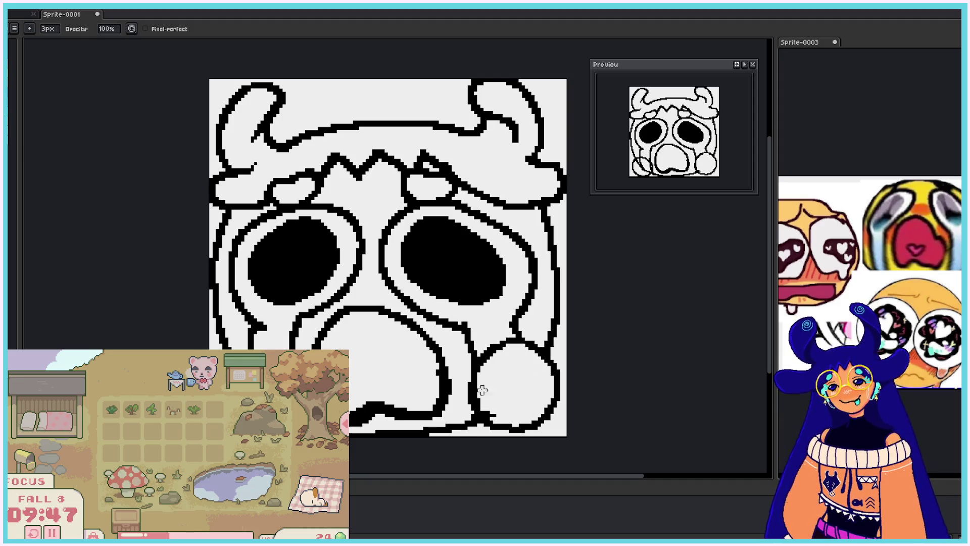
{"action": "left_click_drag", "start_coordinate": [253, 384], "coordinate": [273, 404]}
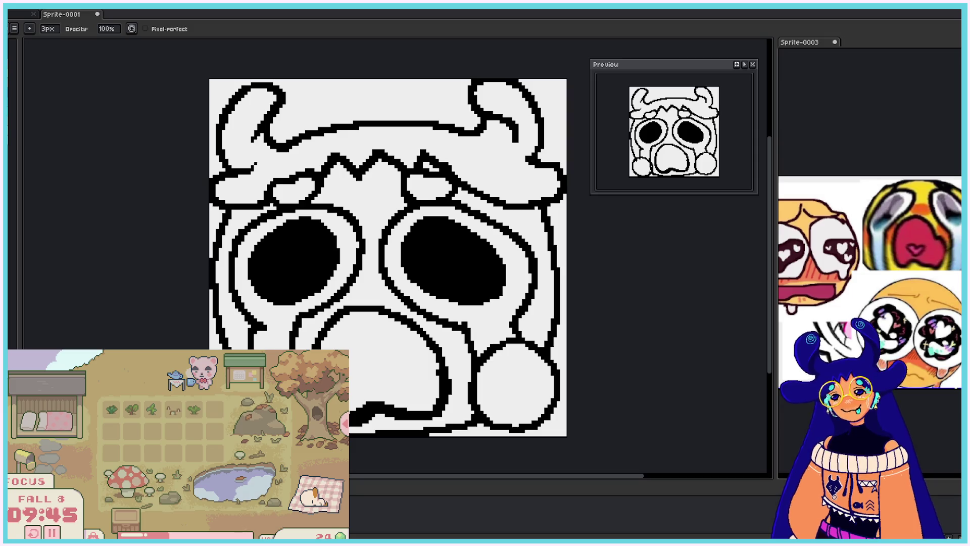
{"action": "key", "text": "e"}
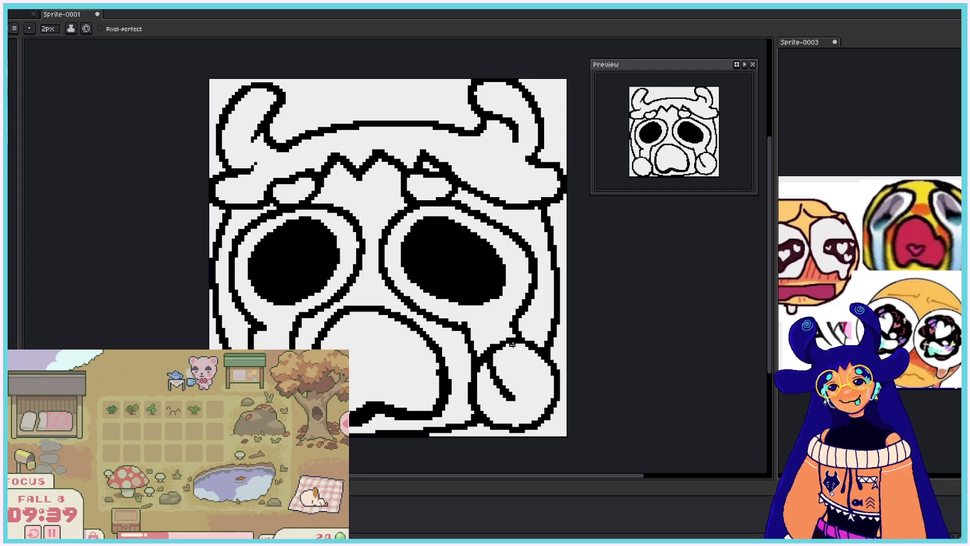
{"action": "left_click_drag", "start_coordinate": [478, 393], "coordinate": [523, 393]}
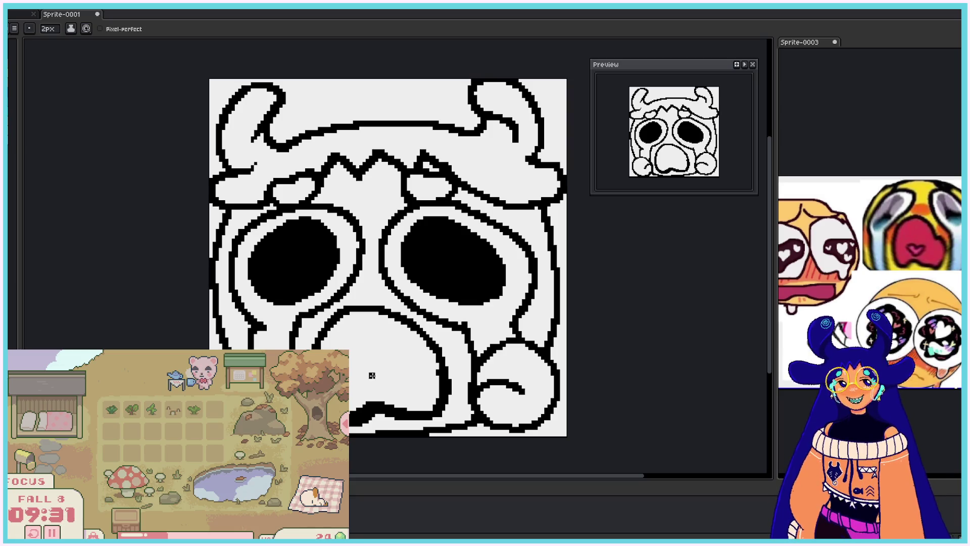
- Draw strokes in the mouth area, then undo them
{"action": "mouse_move", "coordinate": [372, 373]}
{"action": "left_mouse_down"}
{"action": "mouse_move", "coordinate": [371, 400]}
{"action": "mouse_move", "coordinate": [400, 368]}
{"action": "mouse_move", "coordinate": [384, 404]}
{"action": "left_mouse_up"}
{"action": "key", "text": "ctrl+z"}
{"action": "key", "text": "ctrl+z"}
- Try several curved mouth strokes, undoing each attempt
{"action": "key", "text": "z"}
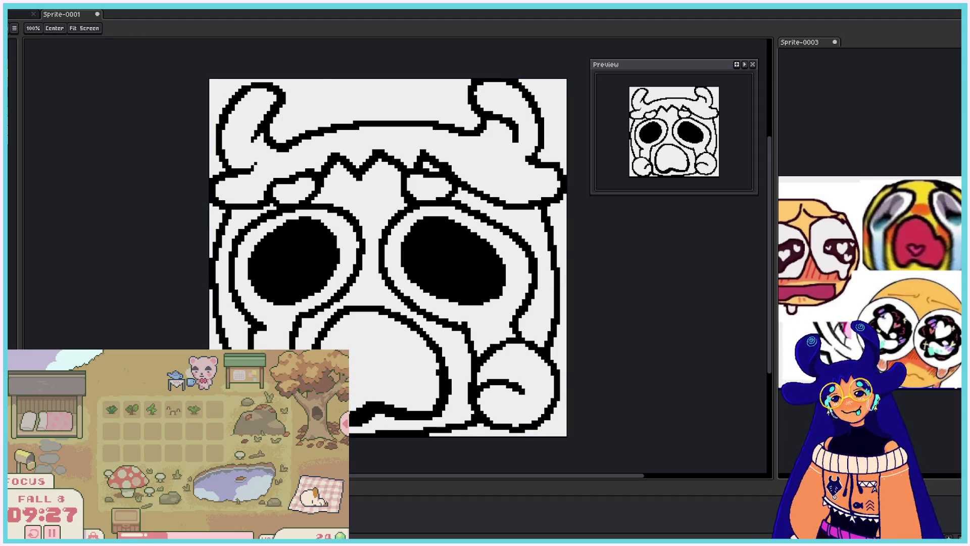
{"action": "scroll", "coordinate": [362, 384], "scroll_direction": "up", "scroll_amount": 1}
{"action": "scroll", "coordinate": [357, 383], "scroll_direction": "down", "scroll_amount": 1}
{"action": "key", "text": "b"}
{"action": "left_click_drag", "start_coordinate": [356, 296], "coordinate": [335, 348]}
{"action": "key", "text": "ctrl+z"}
{"action": "left_click_drag", "start_coordinate": [356, 296], "coordinate": [335, 348]}
{"action": "key", "text": "ctrl+z"}
{"action": "mouse_move", "coordinate": [368, 291]}
{"action": "left_mouse_down"}
{"action": "mouse_move", "coordinate": [328, 349]}
{"action": "mouse_move", "coordinate": [334, 316]}
{"action": "mouse_move", "coordinate": [408, 290]}
{"action": "mouse_move", "coordinate": [374, 336]}
{"action": "left_mouse_up"}
{"action": "key", "text": "ctrl+z"}
{"action": "key", "text": "ctrl+z"}
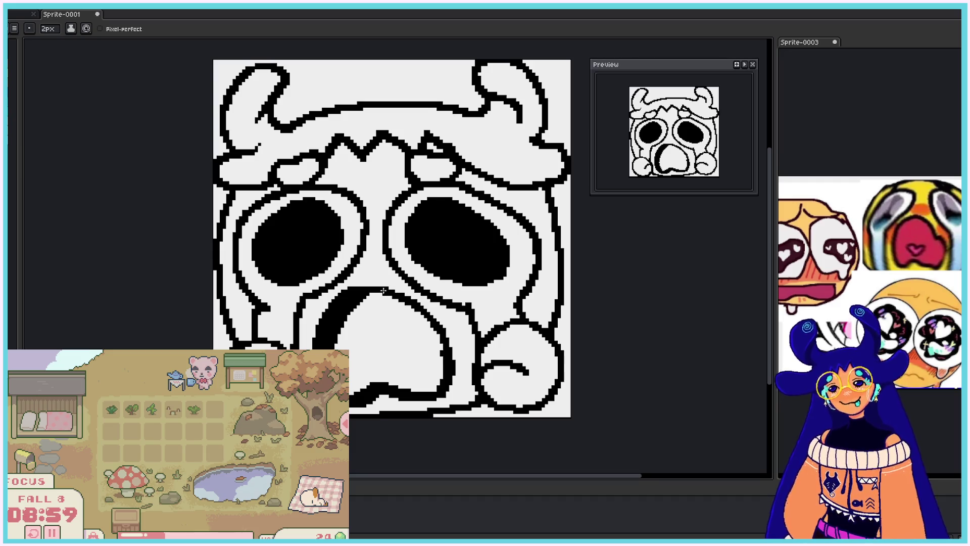
- Draw the mouth's upper outline and erase part of the line beneath it
{"action": "left_click_drag", "start_coordinate": [383, 291], "coordinate": [443, 329]}
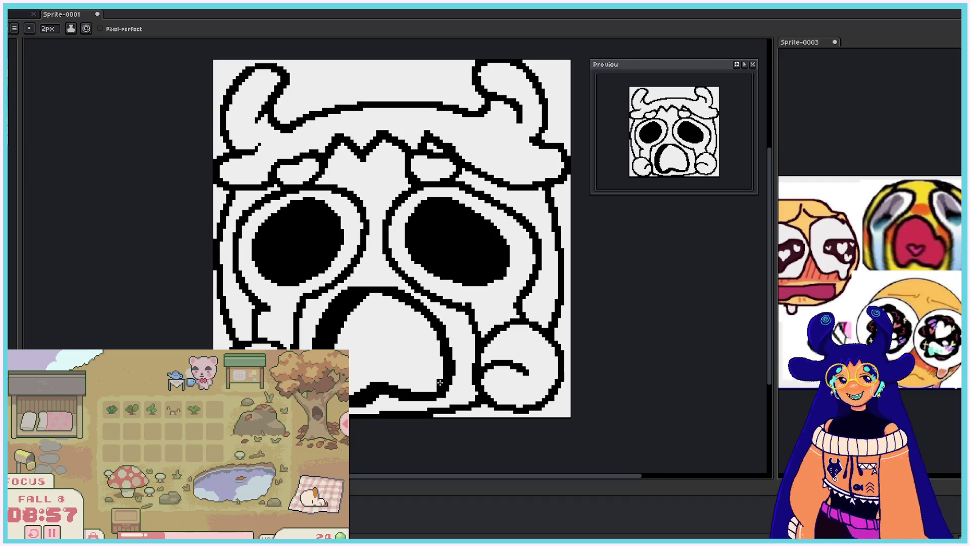
{"action": "key", "text": "b"}
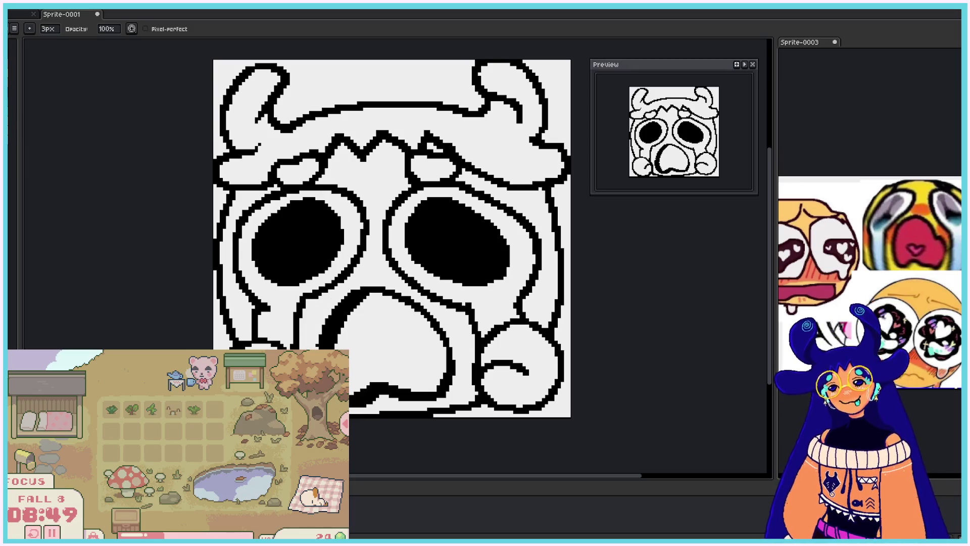
{"action": "mouse_move", "coordinate": [354, 405]}
{"action": "left_mouse_down"}
{"action": "mouse_move", "coordinate": [411, 403]}
{"action": "mouse_move", "coordinate": [457, 377]}
{"action": "left_mouse_up"}
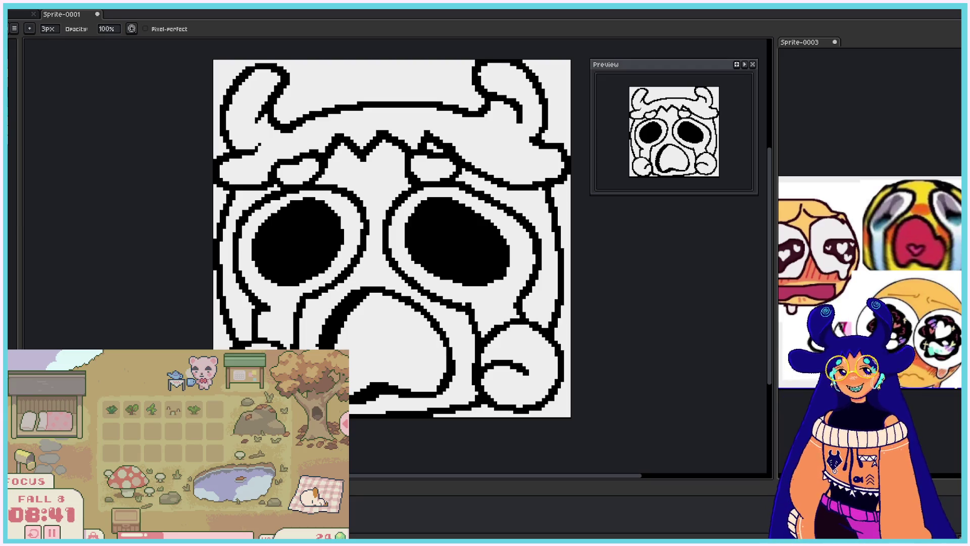
- Bucket-fill the hair and horns dark blue and the two spots under the hair cyan
{"action": "key", "text": "g"}
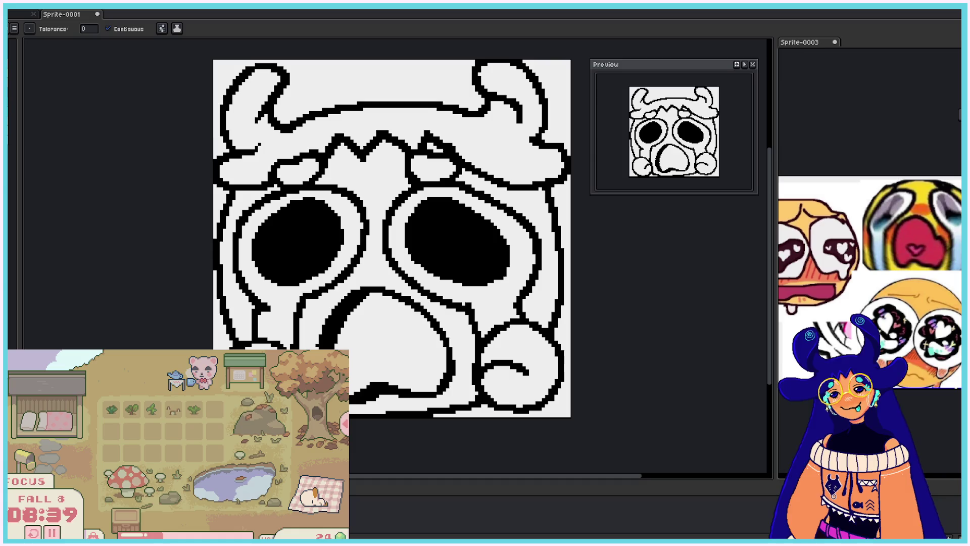
{"action": "left_click", "coordinate": [354, 121]}
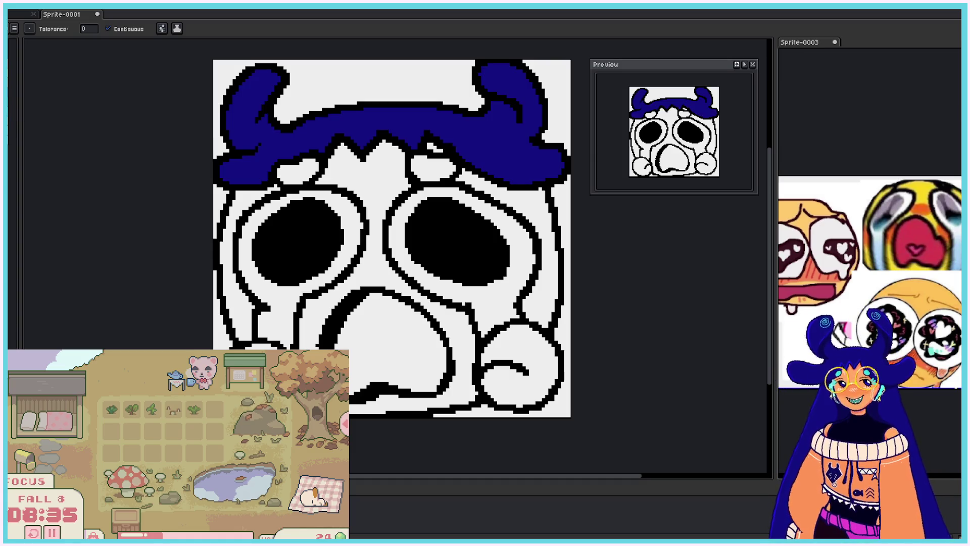
{"action": "left_click", "coordinate": [297, 172]}
{"action": "left_click", "coordinate": [432, 167]}
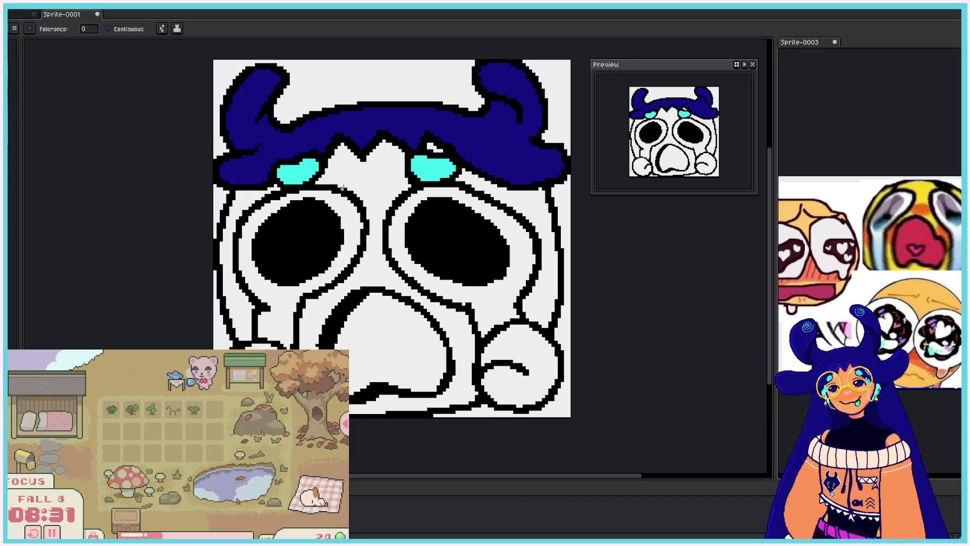
- Fill the central face, both cheeks, the bottom-left area and the cheek bump orange
{"action": "left_click", "coordinate": [365, 179]}
{"action": "left_click", "coordinate": [251, 198]}
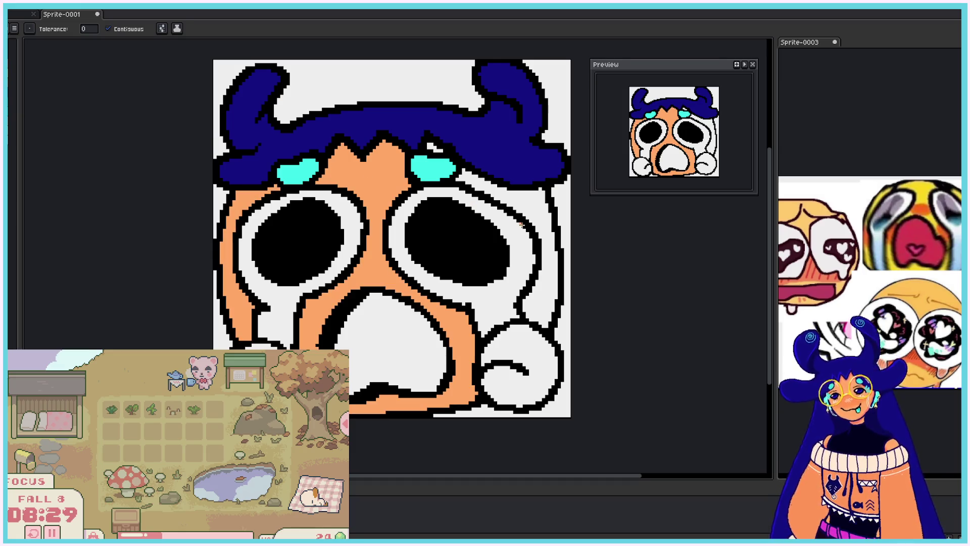
{"action": "left_click", "coordinate": [518, 223]}
{"action": "left_click", "coordinate": [260, 346]}
{"action": "left_click", "coordinate": [515, 350]}
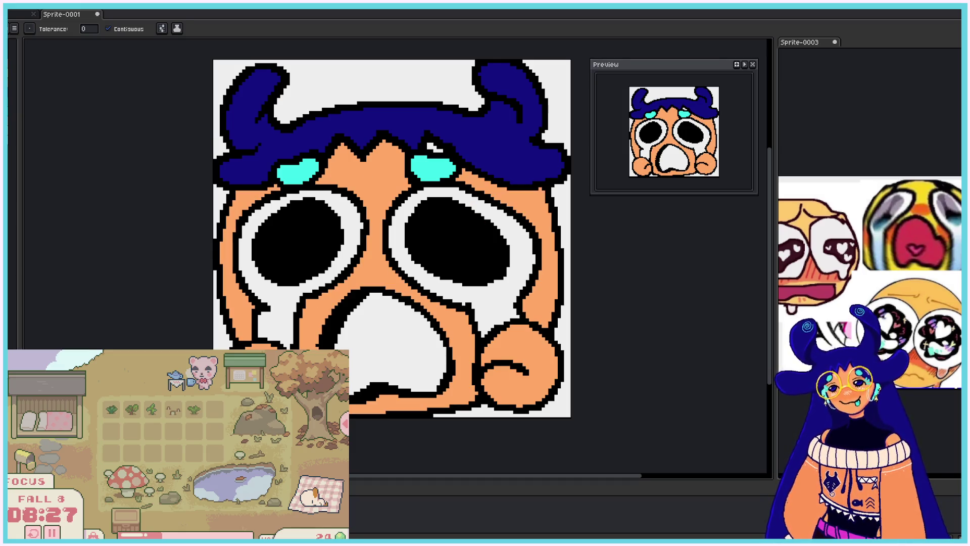
- Recolour the left cheek, central face, cheek bump and right side a lighter peach
{"action": "left_click", "coordinate": [229, 293]}
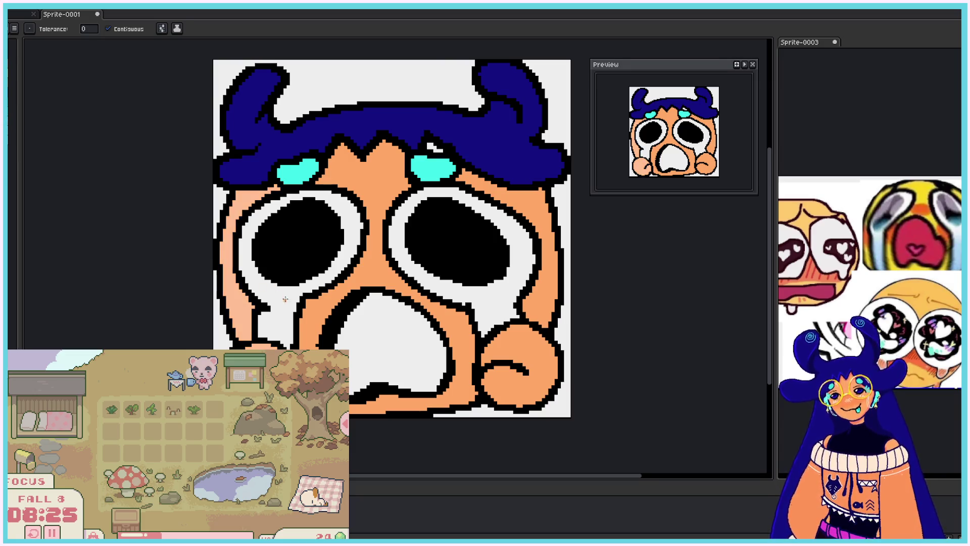
{"action": "left_click", "coordinate": [374, 227]}
{"action": "left_click", "coordinate": [526, 379]}
{"action": "left_click", "coordinate": [543, 243]}
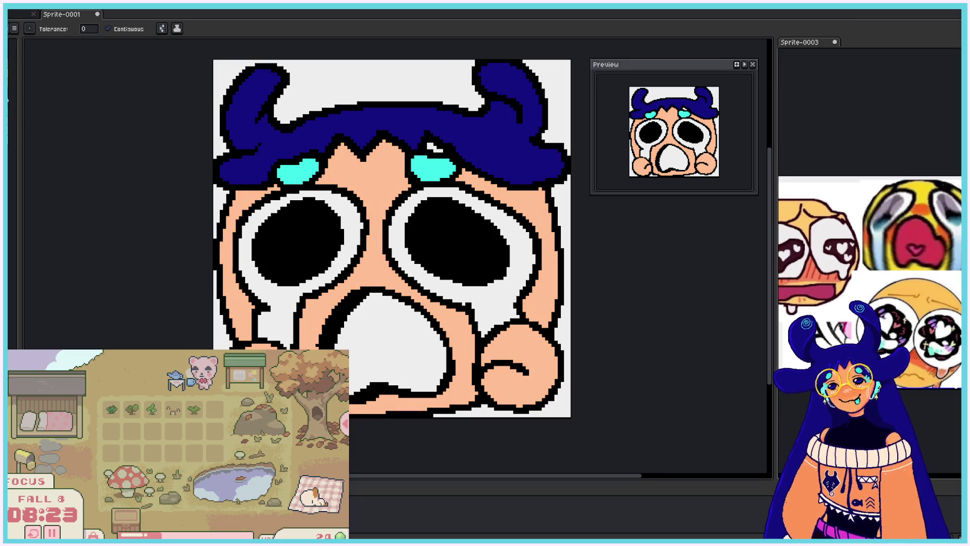
{"action": "key", "text": "b"}
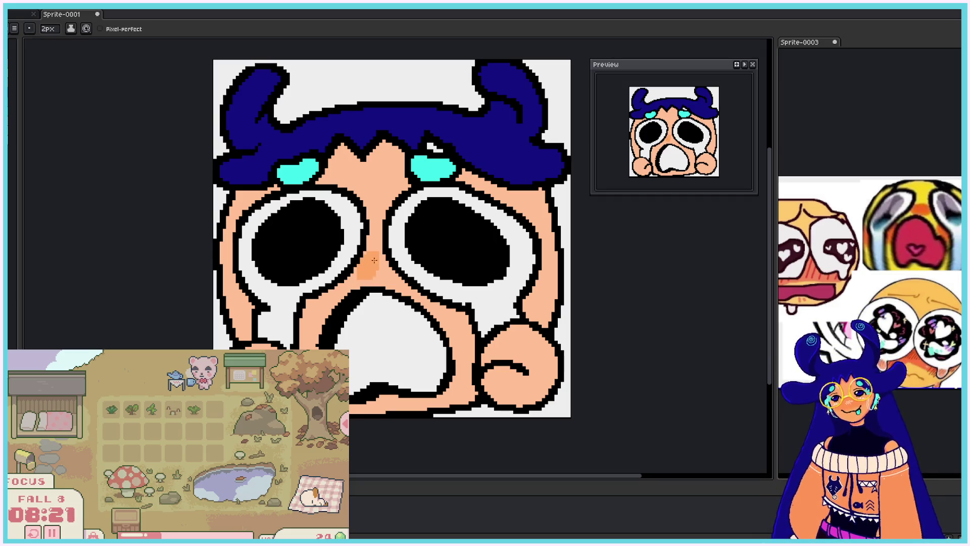
- Shade below the eyes, the nose bridge, the mouth's left edge and the right cheek in darker orange
{"action": "mouse_move", "coordinate": [385, 267]}
{"action": "left_mouse_down"}
{"action": "mouse_move", "coordinate": [398, 288]}
{"action": "mouse_move", "coordinate": [337, 294]}
{"action": "left_mouse_up"}
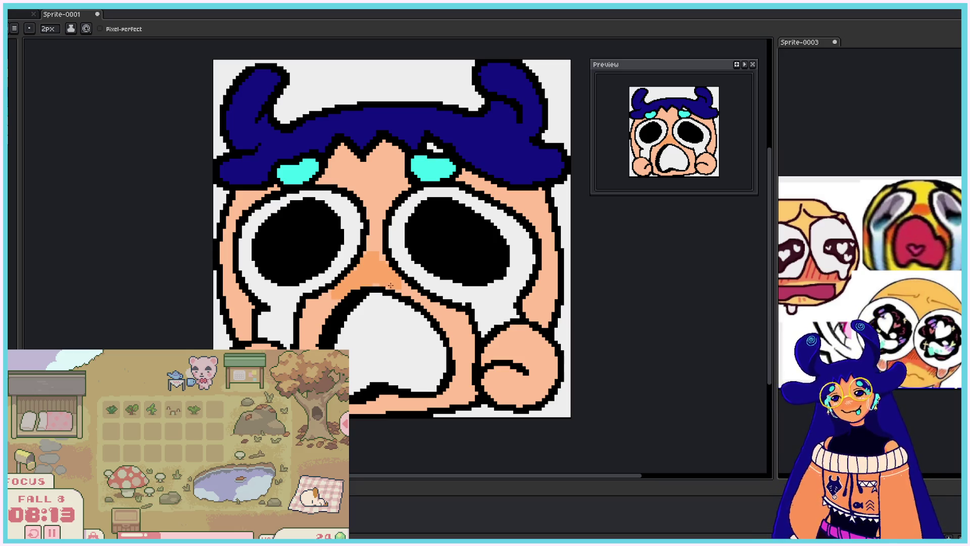
{"action": "mouse_move", "coordinate": [371, 250]}
{"action": "left_mouse_down"}
{"action": "mouse_move", "coordinate": [371, 238]}
{"action": "mouse_move", "coordinate": [412, 294]}
{"action": "mouse_move", "coordinate": [469, 328]}
{"action": "left_mouse_up"}
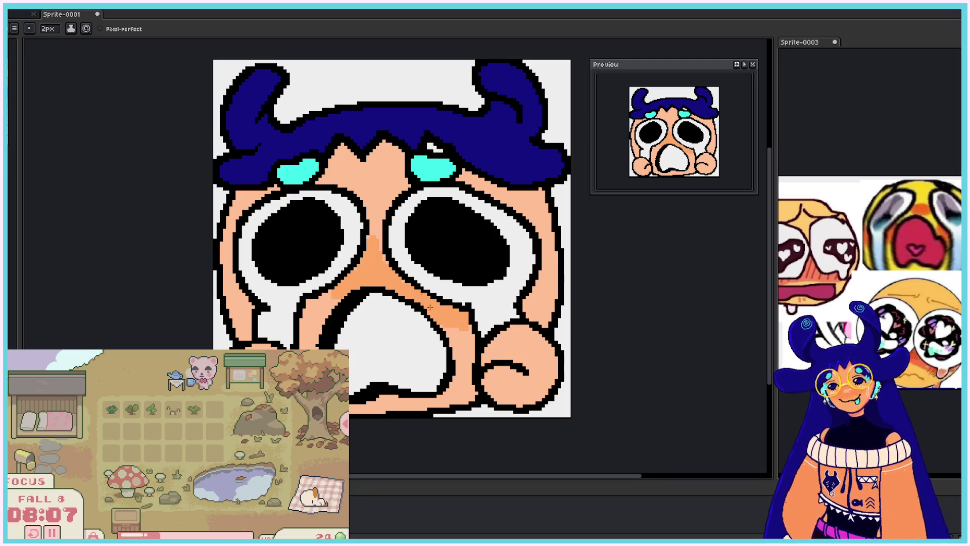
{"action": "mouse_move", "coordinate": [322, 303]}
{"action": "left_mouse_down"}
{"action": "mouse_move", "coordinate": [308, 317]}
{"action": "mouse_move", "coordinate": [331, 310]}
{"action": "mouse_move", "coordinate": [305, 317]}
{"action": "left_mouse_up"}
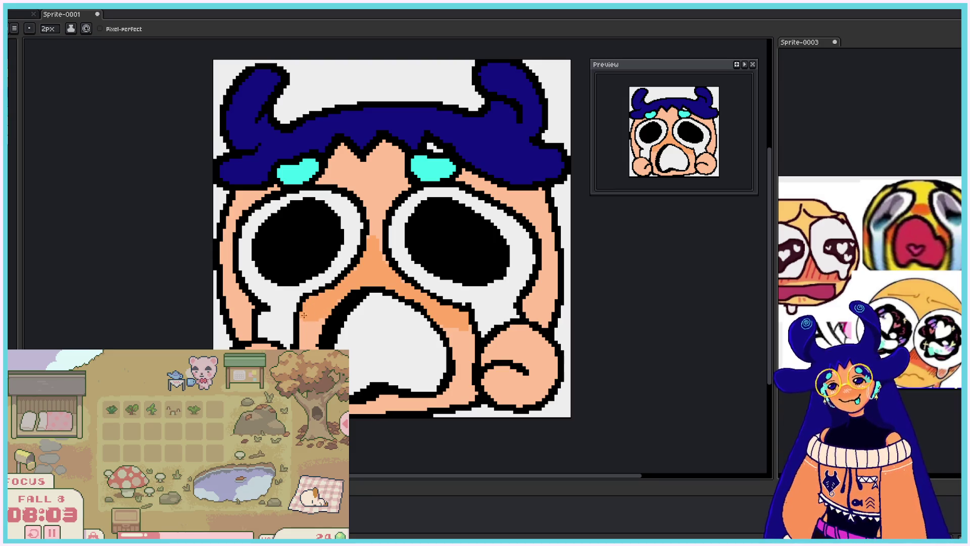
{"action": "mouse_move", "coordinate": [529, 311]}
{"action": "left_mouse_down"}
{"action": "mouse_move", "coordinate": [535, 290]}
{"action": "mouse_move", "coordinate": [533, 305]}
{"action": "left_mouse_up"}
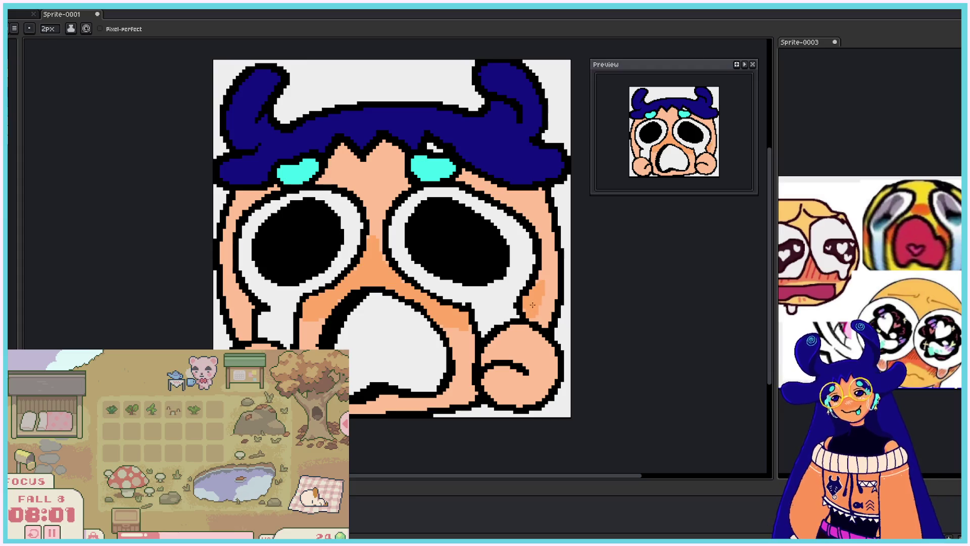
{"action": "left_click_drag", "start_coordinate": [375, 235], "coordinate": [382, 261]}
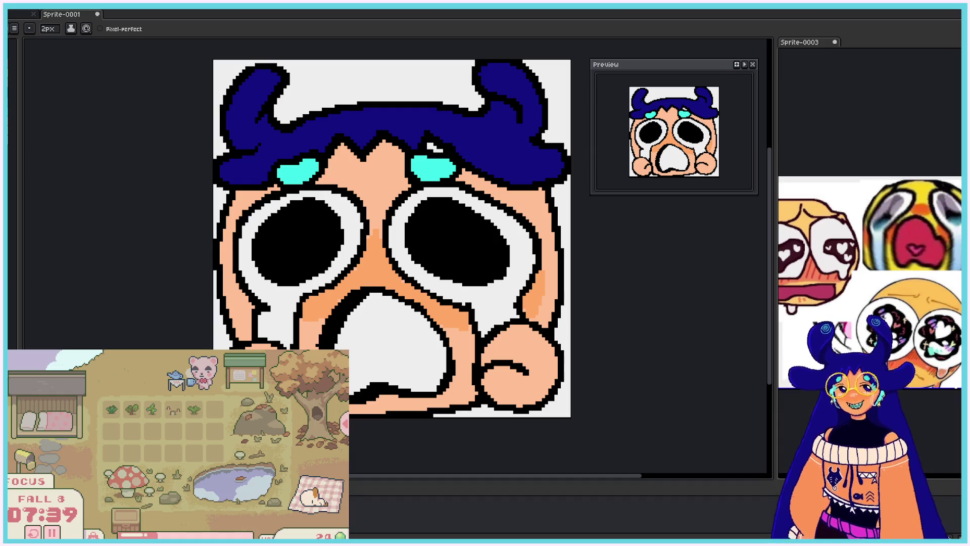
- Add a larger, darker blush to the left cheek and shade between the eyes
{"action": "left_click_drag", "start_coordinate": [235, 305], "coordinate": [247, 305]}
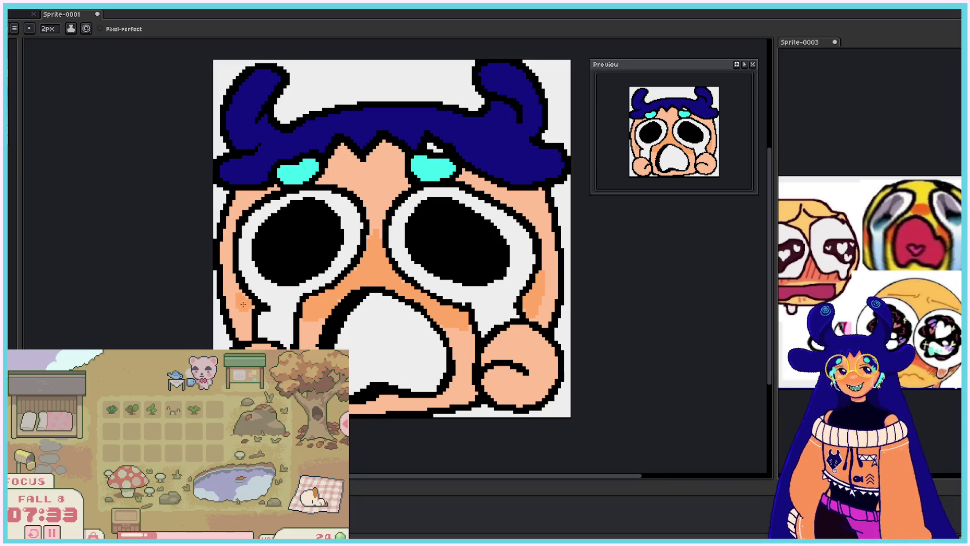
{"action": "mouse_move", "coordinate": [243, 306]}
{"action": "left_mouse_down"}
{"action": "mouse_move", "coordinate": [247, 317]}
{"action": "mouse_move", "coordinate": [243, 305]}
{"action": "left_mouse_up"}
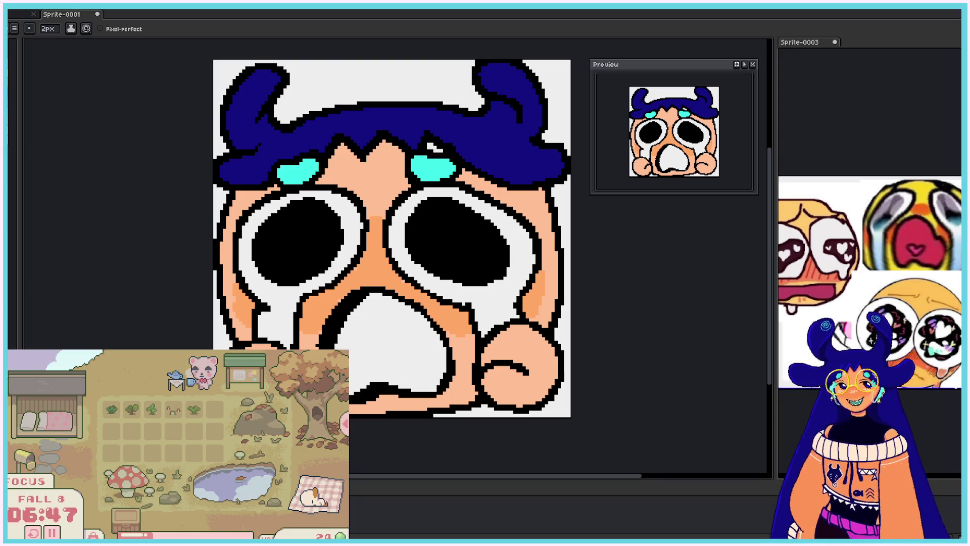
{"action": "mouse_move", "coordinate": [356, 269]}
{"action": "left_mouse_down"}
{"action": "mouse_move", "coordinate": [379, 268]}
{"action": "mouse_move", "coordinate": [380, 278]}
{"action": "mouse_move", "coordinate": [367, 272]}
{"action": "mouse_move", "coordinate": [373, 235]}
{"action": "mouse_move", "coordinate": [397, 281]}
{"action": "mouse_move", "coordinate": [340, 287]}
{"action": "mouse_move", "coordinate": [354, 287]}
{"action": "left_mouse_up"}
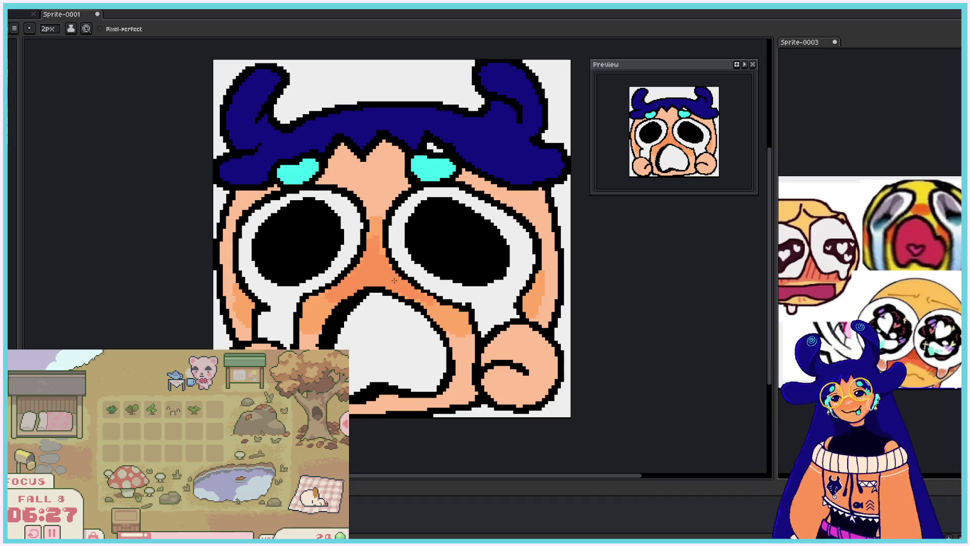
- Zoom out to check the whole sprite, then shrink the pencil brush to 1px
{"action": "scroll", "coordinate": [389, 279], "scroll_direction": "down", "scroll_amount": 1}
{"action": "scroll", "coordinate": [418, 271], "scroll_direction": "down", "scroll_amount": 4}
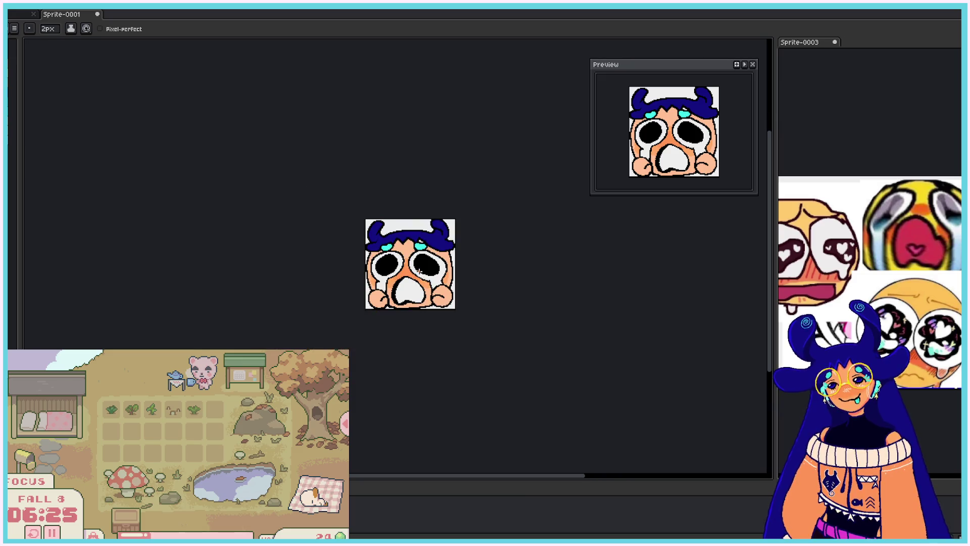
{"action": "scroll", "coordinate": [418, 272], "scroll_direction": "up", "scroll_amount": 3}
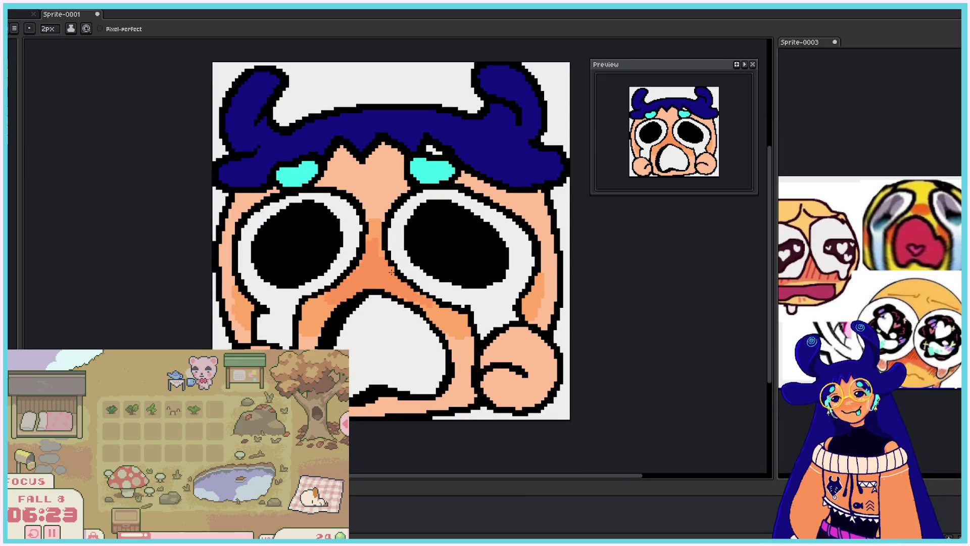
{"action": "key", "text": "minus"}
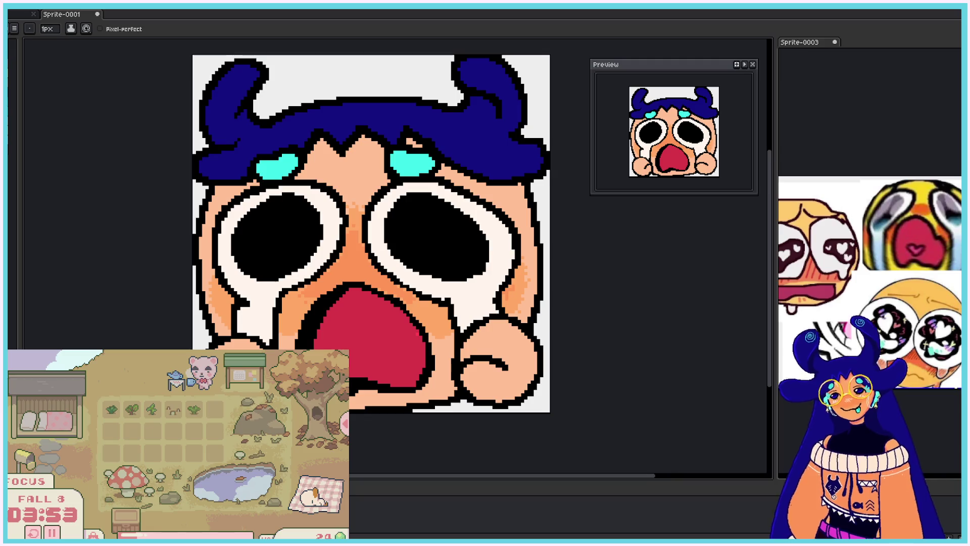
- Paint a lighter pink arc along the mouth's top and extend red over its lower edge
{"action": "mouse_move", "coordinate": [315, 343]}
{"action": "left_mouse_down"}
{"action": "mouse_move", "coordinate": [323, 323]}
{"action": "mouse_move", "coordinate": [364, 309]}
{"action": "mouse_move", "coordinate": [409, 325]}
{"action": "left_mouse_up"}
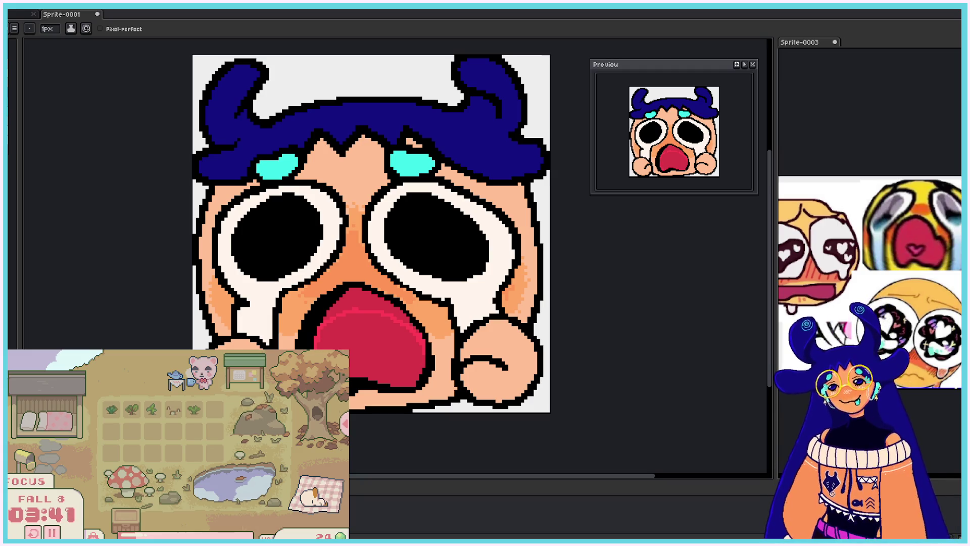
{"action": "left_click_drag", "start_coordinate": [367, 375], "coordinate": [405, 384]}
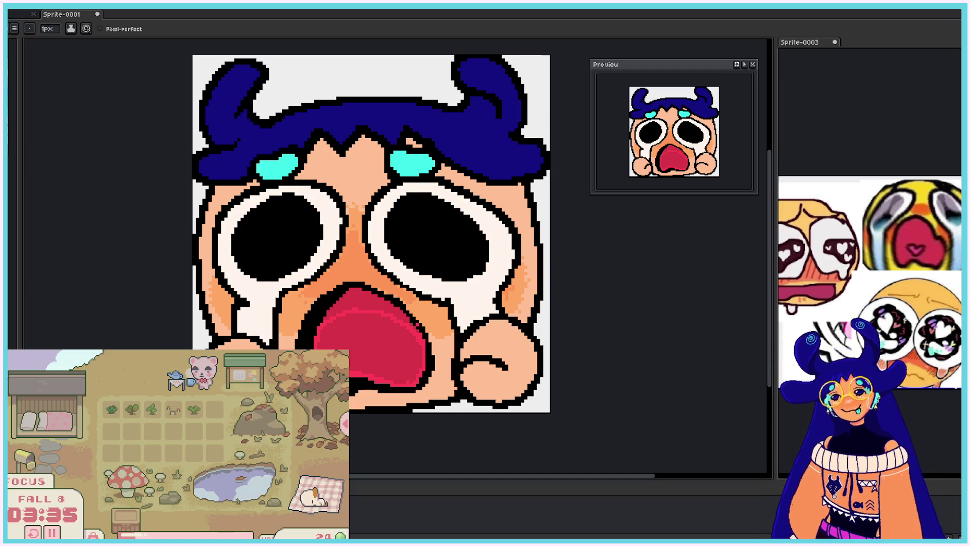
{"action": "key", "text": "g"}
{"action": "left_click", "coordinate": [369, 343]}
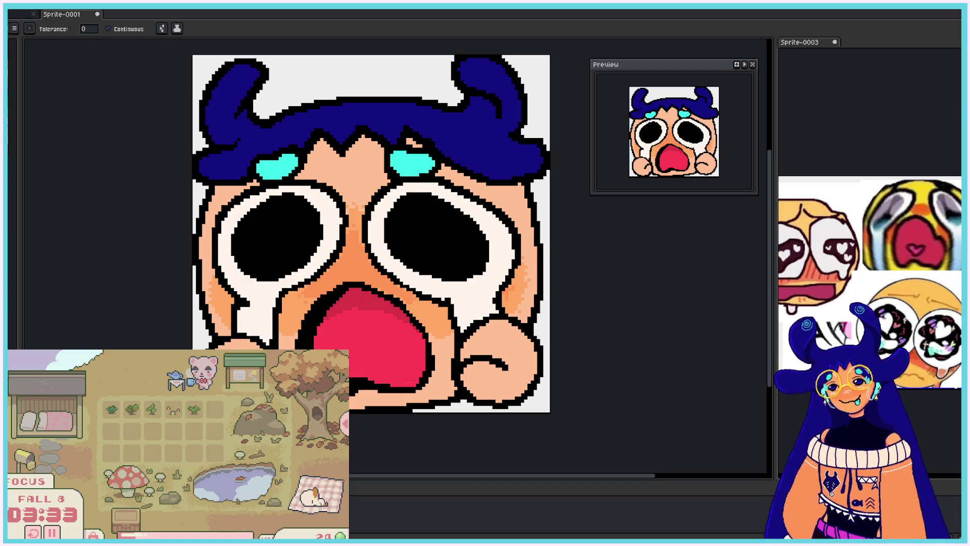
{"action": "key", "text": "b"}
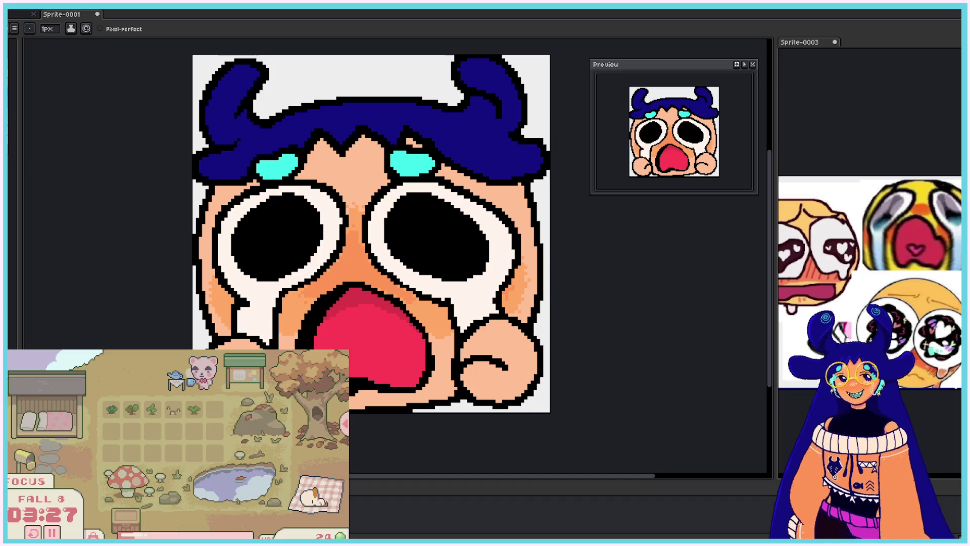
{"action": "scroll", "coordinate": [371, 323], "scroll_direction": "down", "scroll_amount": 3}
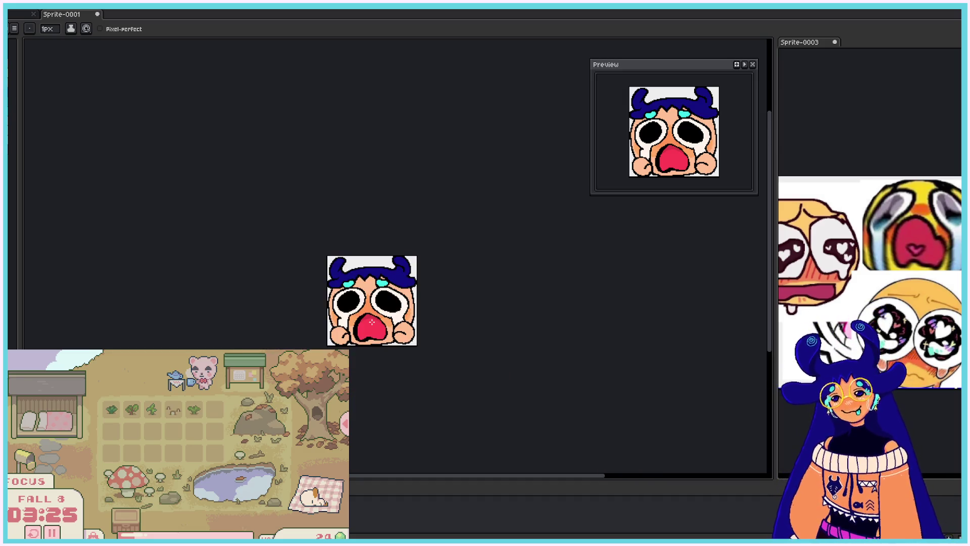
{"action": "scroll", "coordinate": [371, 322], "scroll_direction": "up", "scroll_amount": 2}
{"action": "key", "text": "v"}
{"action": "key", "text": "ctrl+z"}
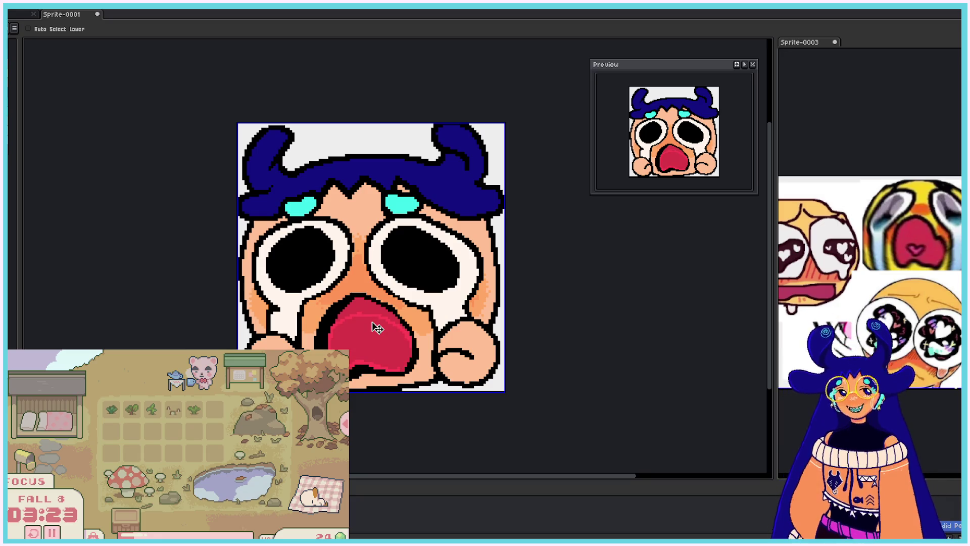
{"action": "key", "text": "b"}
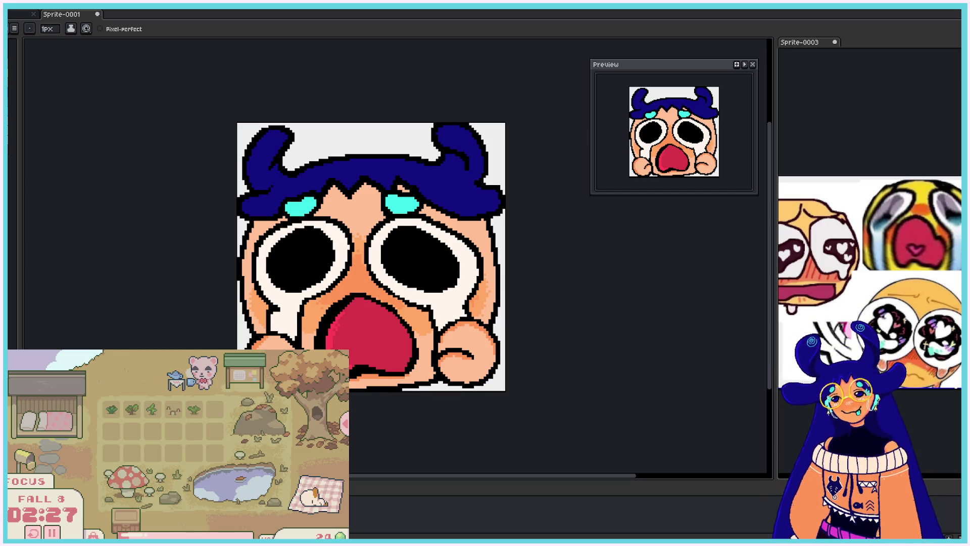
{"action": "key", "text": "v"}
{"action": "key", "text": "b"}
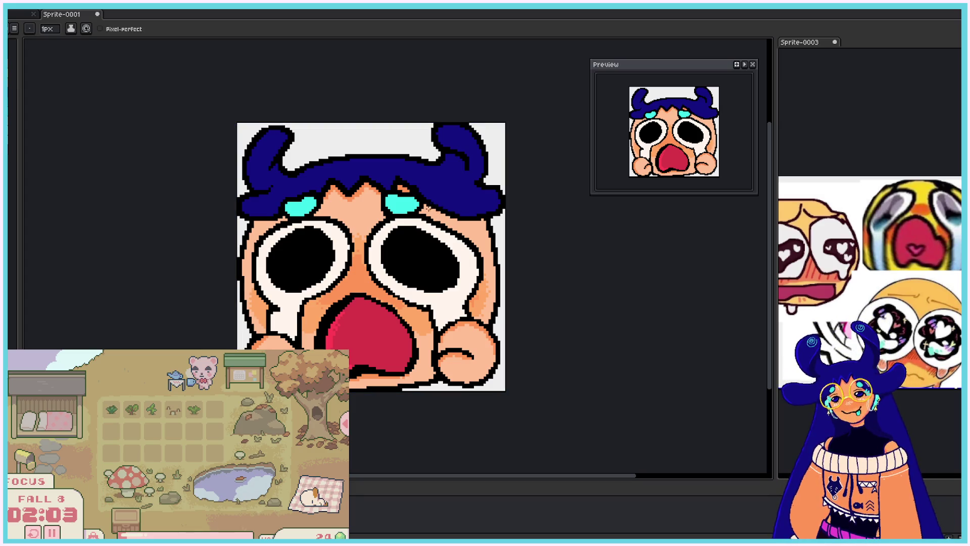
{"action": "key", "text": "ctrl"}
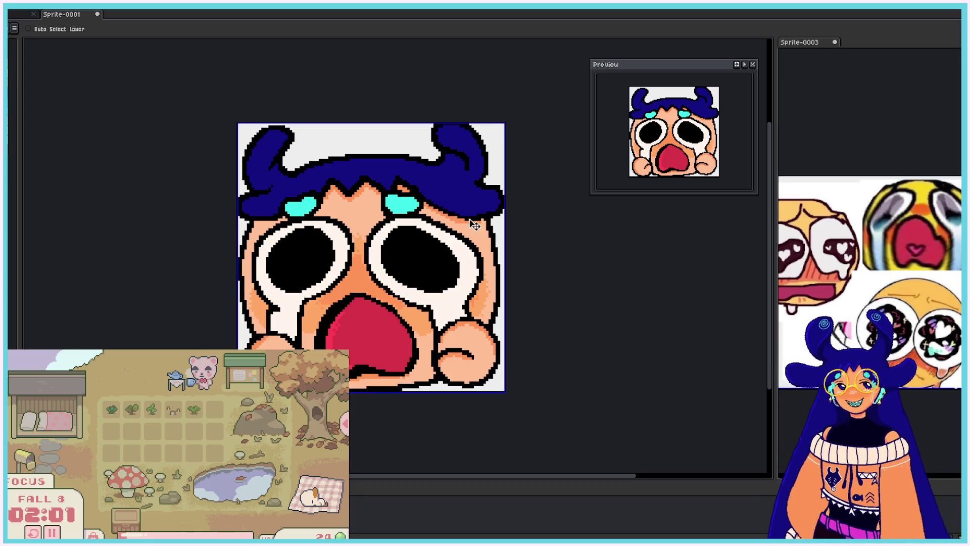
{"action": "key", "text": "ctrl"}
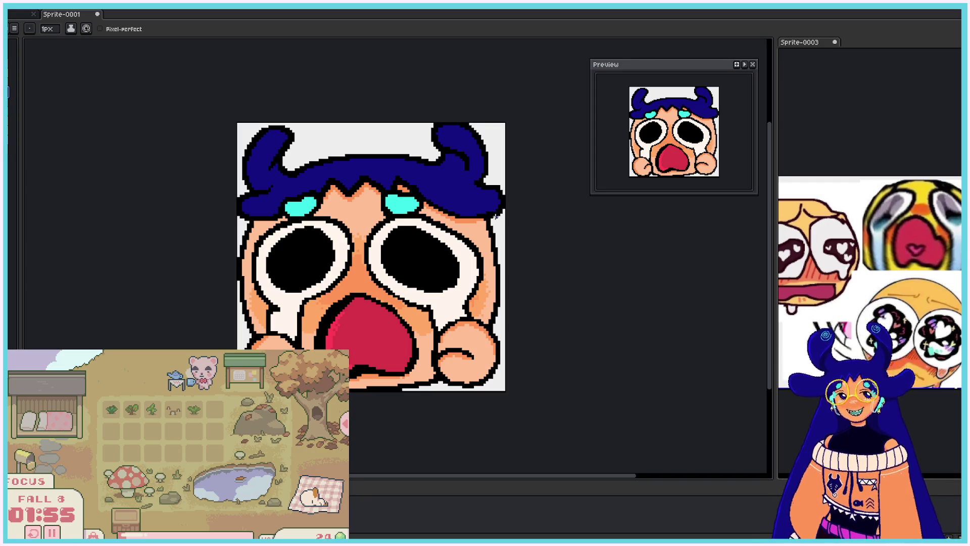
{"action": "left_click_drag", "start_coordinate": [494, 224], "coordinate": [501, 259]}
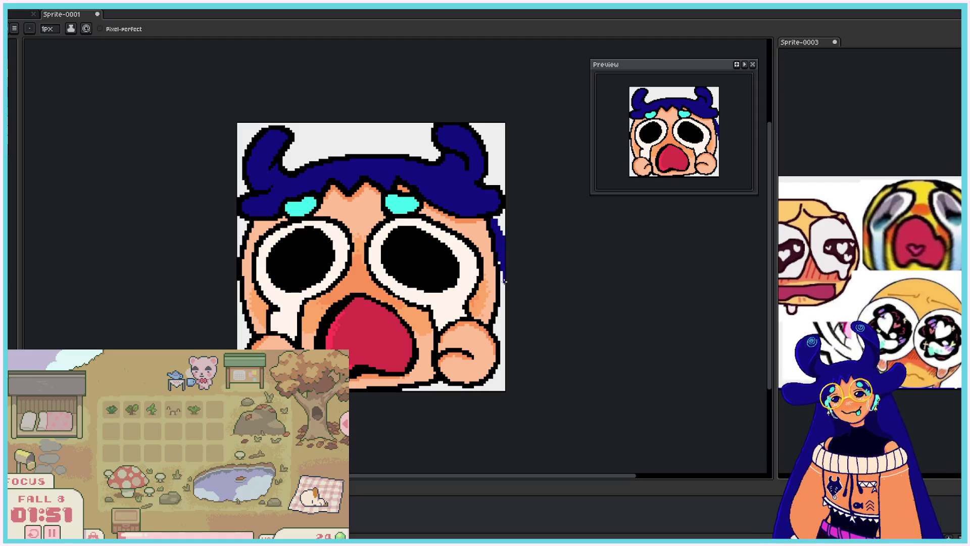
{"action": "key", "text": "ctrl+z"}
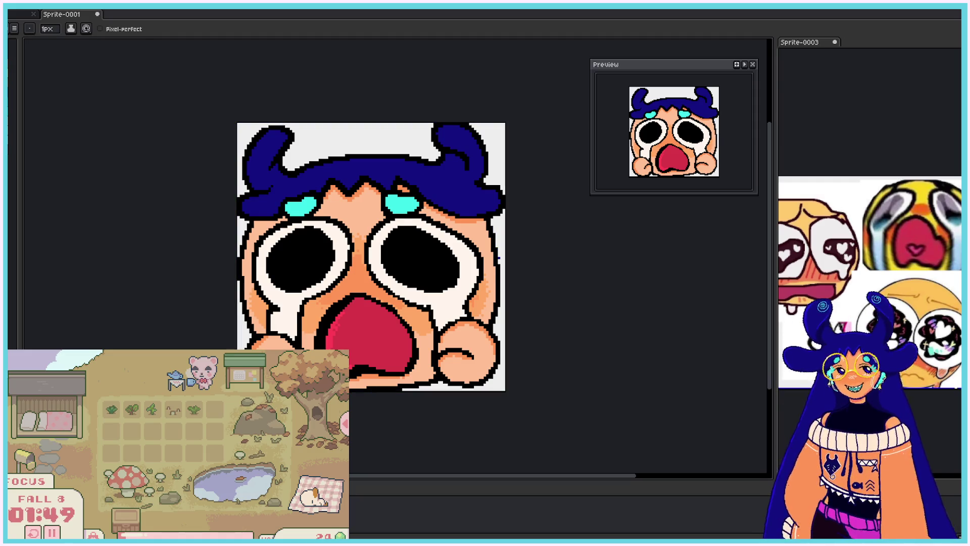
{"action": "scroll", "coordinate": [499, 258], "scroll_direction": "down", "scroll_amount": 5}
{"action": "scroll", "coordinate": [511, 251], "scroll_direction": "up", "scroll_amount": 1}
{"action": "scroll", "coordinate": [488, 267], "scroll_direction": "up", "scroll_amount": 3}
{"action": "scroll", "coordinate": [446, 241], "scroll_direction": "up", "scroll_amount": 1}
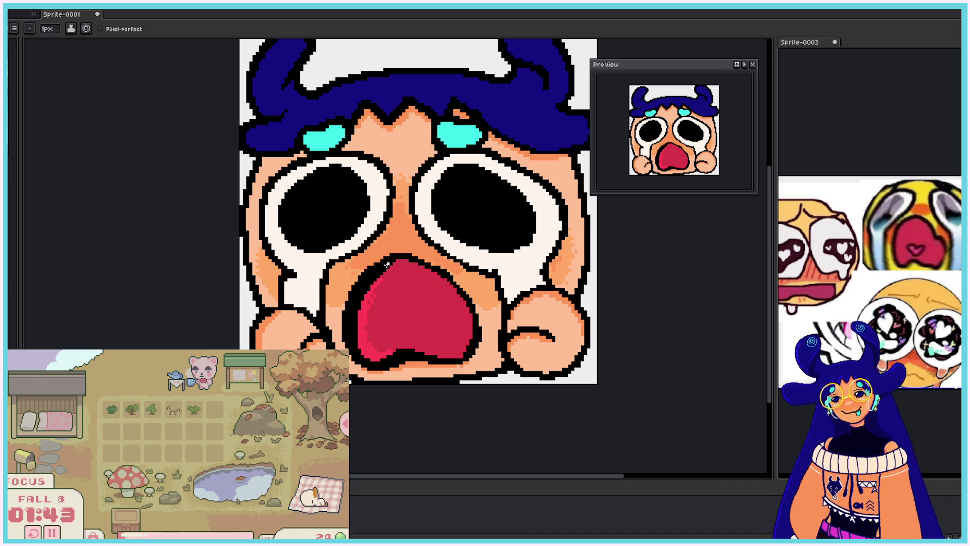
- Draw a white tooth at the mouth top, split it into two, and outline the right tooth
{"action": "mouse_move", "coordinate": [384, 258]}
{"action": "left_mouse_down"}
{"action": "mouse_move", "coordinate": [405, 279]}
{"action": "mouse_move", "coordinate": [414, 260]}
{"action": "mouse_move", "coordinate": [390, 262]}
{"action": "mouse_move", "coordinate": [402, 277]}
{"action": "mouse_move", "coordinate": [406, 263]}
{"action": "mouse_move", "coordinate": [412, 272]}
{"action": "mouse_move", "coordinate": [407, 260]}
{"action": "mouse_move", "coordinate": [415, 263]}
{"action": "left_mouse_up"}
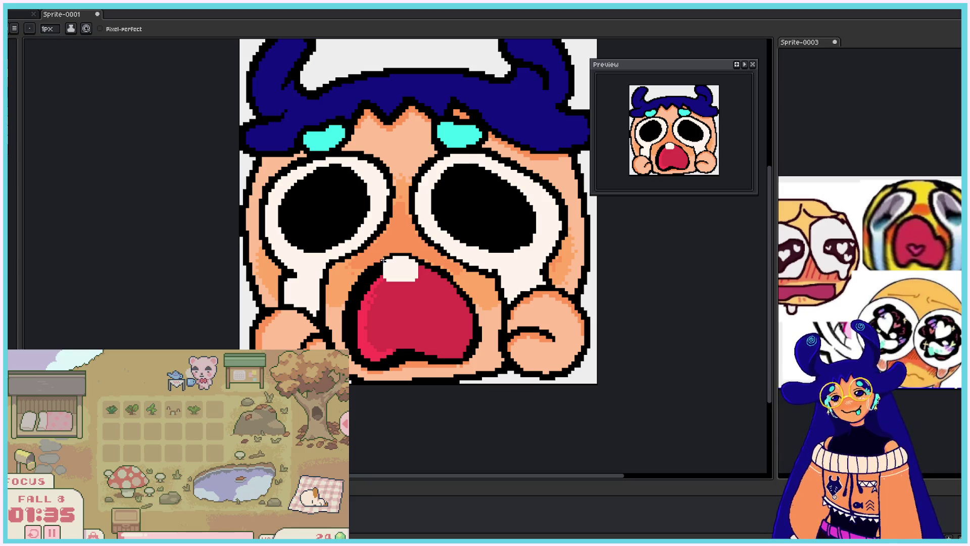
{"action": "left_click_drag", "start_coordinate": [398, 257], "coordinate": [398, 279]}
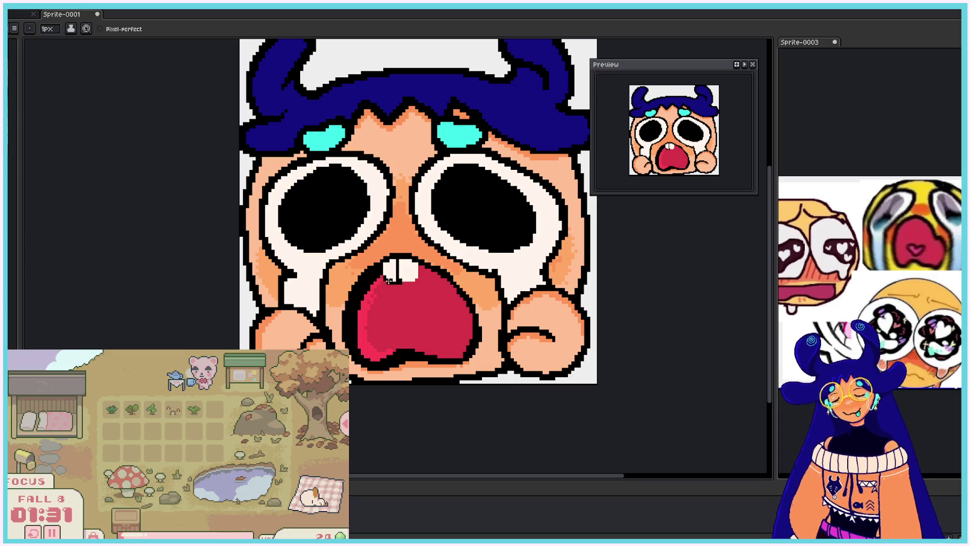
{"action": "mouse_move", "coordinate": [399, 279]}
{"action": "left_mouse_down"}
{"action": "mouse_move", "coordinate": [418, 278]}
{"action": "mouse_move", "coordinate": [419, 260]}
{"action": "mouse_move", "coordinate": [408, 282]}
{"action": "left_mouse_up"}
- Try a dark outline along the left tooth's edge, undoing the misplaced strokes
{"action": "scroll", "coordinate": [413, 291], "scroll_direction": "down", "scroll_amount": 2}
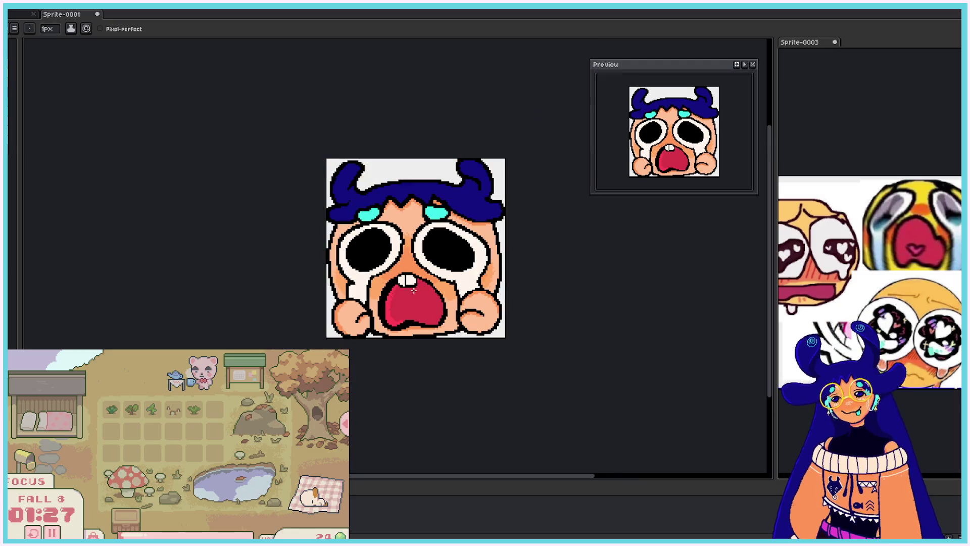
{"action": "scroll", "coordinate": [463, 245], "scroll_direction": "down", "scroll_amount": 2}
{"action": "scroll", "coordinate": [463, 245], "scroll_direction": "up", "scroll_amount": 2}
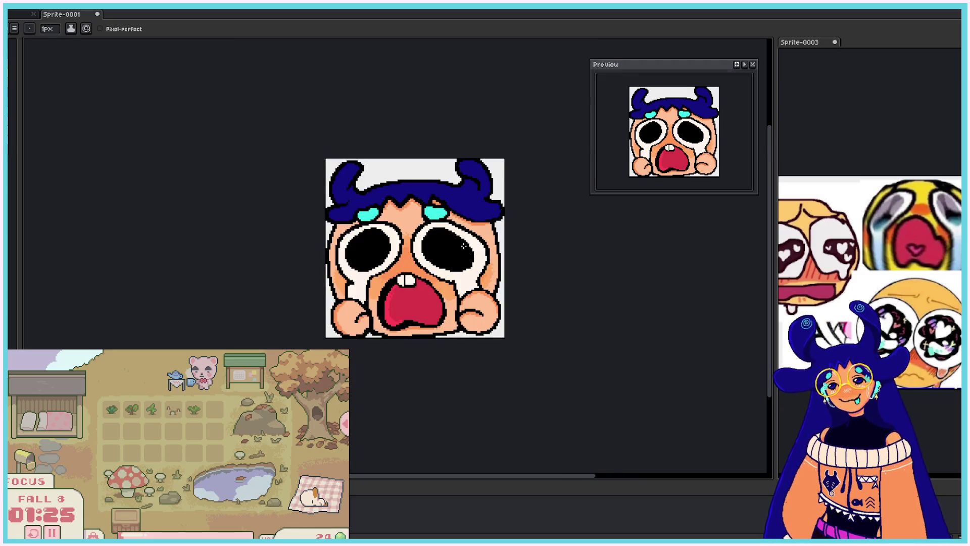
{"action": "scroll", "coordinate": [463, 245], "scroll_direction": "up", "scroll_amount": 1}
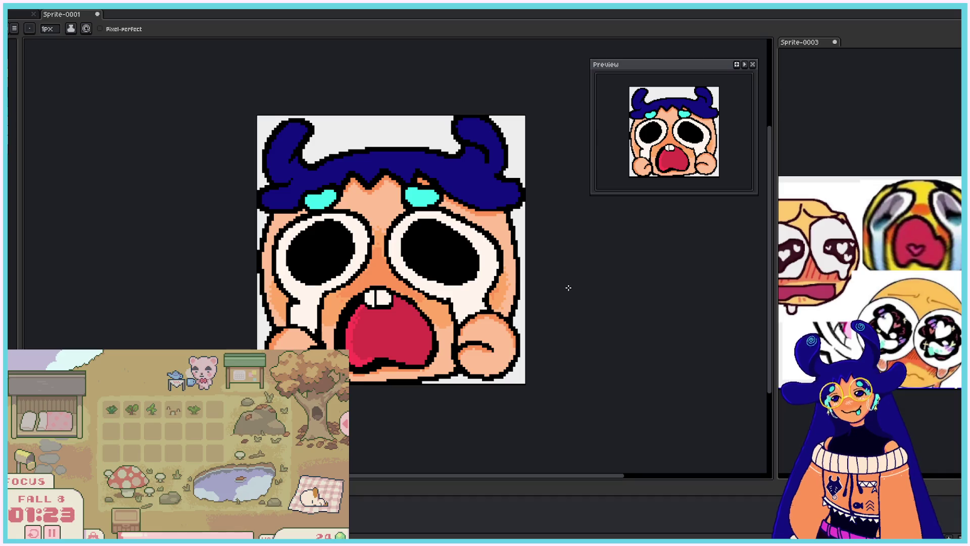
{"action": "scroll", "coordinate": [395, 295], "scroll_direction": "up", "scroll_amount": 1}
{"action": "scroll", "coordinate": [395, 295], "scroll_direction": "up", "scroll_amount": 1}
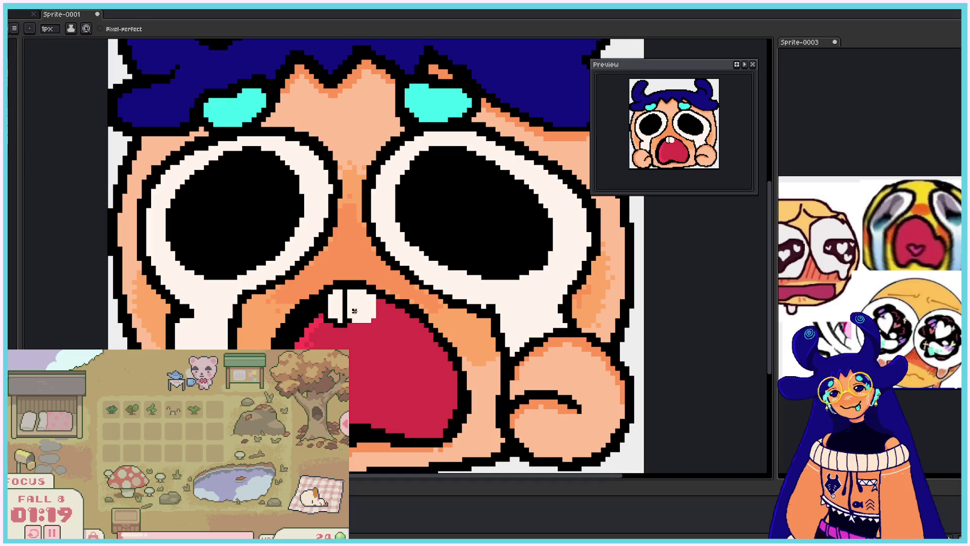
{"action": "mouse_move", "coordinate": [324, 294]}
{"action": "left_mouse_down"}
{"action": "mouse_move", "coordinate": [349, 324]}
{"action": "mouse_move", "coordinate": [373, 324]}
{"action": "left_mouse_up"}
{"action": "key", "text": "ctrl+z"}
{"action": "mouse_move", "coordinate": [324, 292]}
{"action": "left_mouse_down"}
{"action": "mouse_move", "coordinate": [325, 324]}
{"action": "mouse_move", "coordinate": [322, 306]}
{"action": "mouse_move", "coordinate": [324, 320]}
{"action": "mouse_move", "coordinate": [374, 322]}
{"action": "mouse_move", "coordinate": [378, 298]}
{"action": "mouse_move", "coordinate": [379, 316]}
{"action": "left_mouse_up"}
{"action": "key", "text": "ctrl+z"}
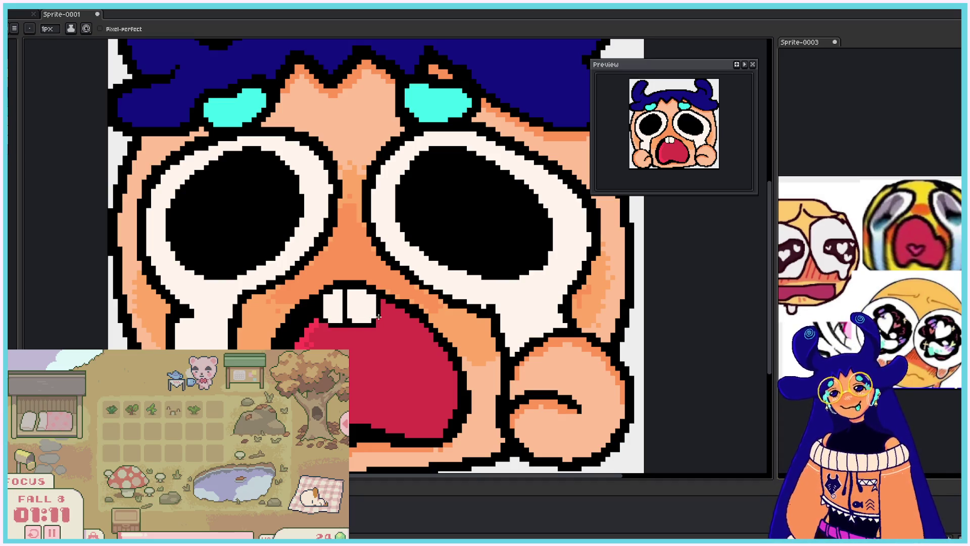
{"action": "scroll", "coordinate": [458, 290], "scroll_direction": "down", "scroll_amount": 5}
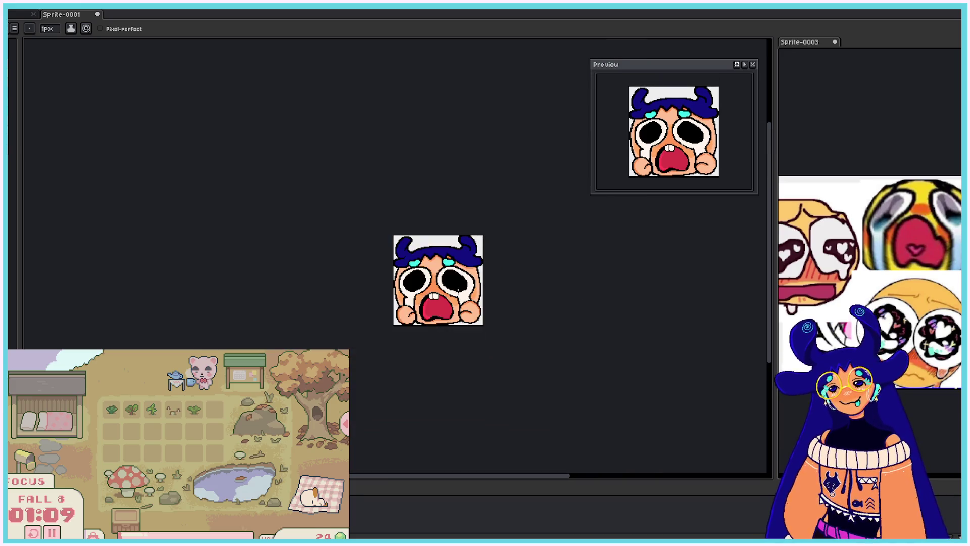
- Try cyan spirals on the right and left horns, undoing both attempts
{"action": "scroll", "coordinate": [499, 299], "scroll_direction": "up", "scroll_amount": 1}
{"action": "scroll", "coordinate": [506, 290], "scroll_direction": "up", "scroll_amount": 1}
{"action": "scroll", "coordinate": [507, 290], "scroll_direction": "down", "scroll_amount": 1}
{"action": "scroll", "coordinate": [470, 288], "scroll_direction": "up", "scroll_amount": 1}
{"action": "scroll", "coordinate": [282, 107], "scroll_direction": "up", "scroll_amount": 1}
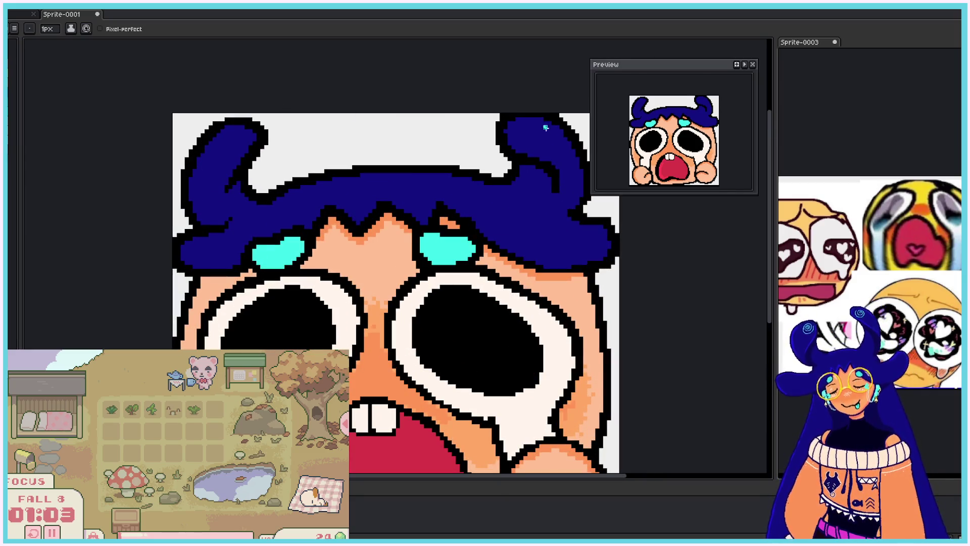
{"action": "mouse_move", "coordinate": [533, 137]}
{"action": "left_mouse_down"}
{"action": "mouse_move", "coordinate": [554, 146]}
{"action": "mouse_move", "coordinate": [528, 123]}
{"action": "mouse_move", "coordinate": [550, 144]}
{"action": "mouse_move", "coordinate": [522, 140]}
{"action": "left_mouse_up"}
{"action": "key", "text": "ctrl"}
{"action": "key", "text": "ctrl+z"}
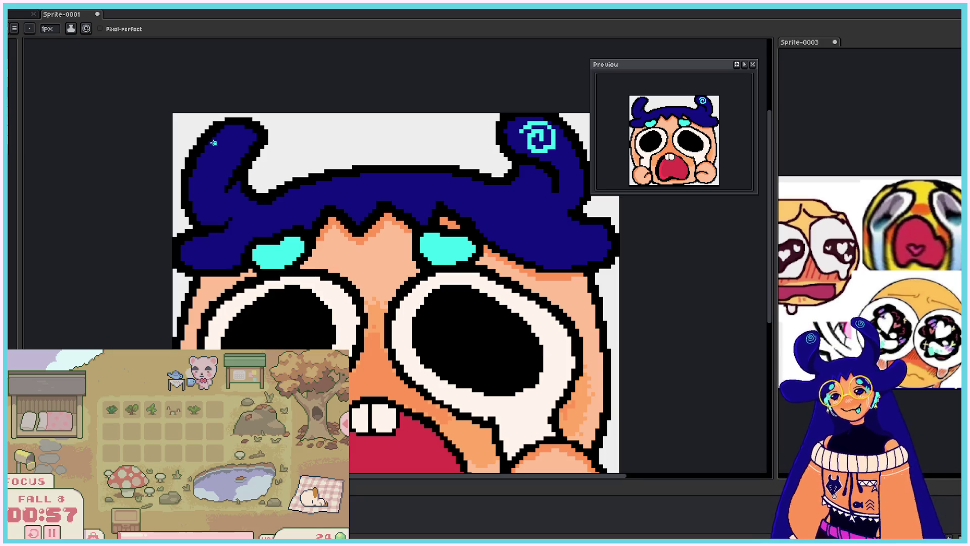
{"action": "mouse_move", "coordinate": [231, 146]}
{"action": "left_mouse_down"}
{"action": "mouse_move", "coordinate": [221, 142]}
{"action": "mouse_move", "coordinate": [225, 160]}
{"action": "mouse_move", "coordinate": [238, 150]}
{"action": "mouse_move", "coordinate": [237, 127]}
{"action": "mouse_move", "coordinate": [247, 143]}
{"action": "left_mouse_up"}
{"action": "key", "text": "ctrl+z"}
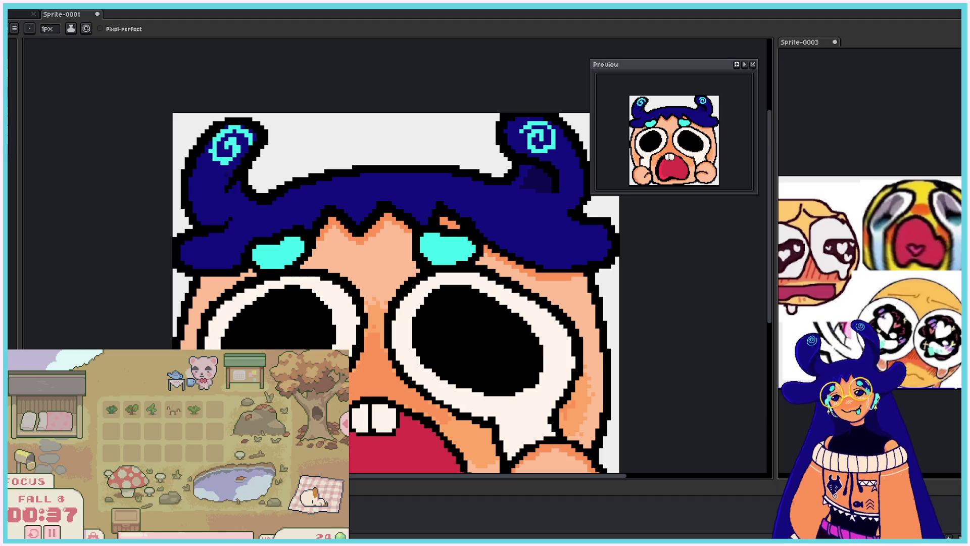
- Paint light-blue highlights along the hair top and both horns' outer edges
{"action": "left_click", "coordinate": [231, 196]}
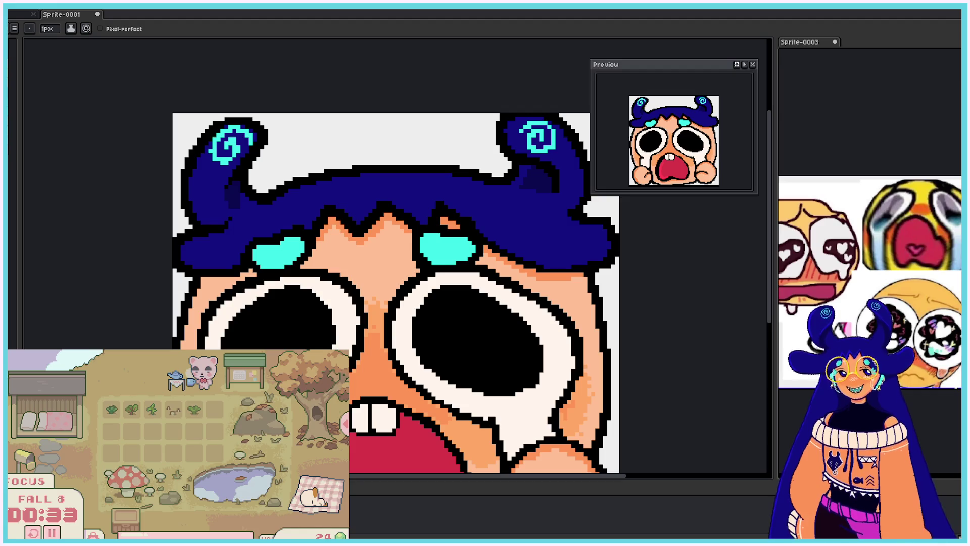
{"action": "left_click", "coordinate": [526, 175]}
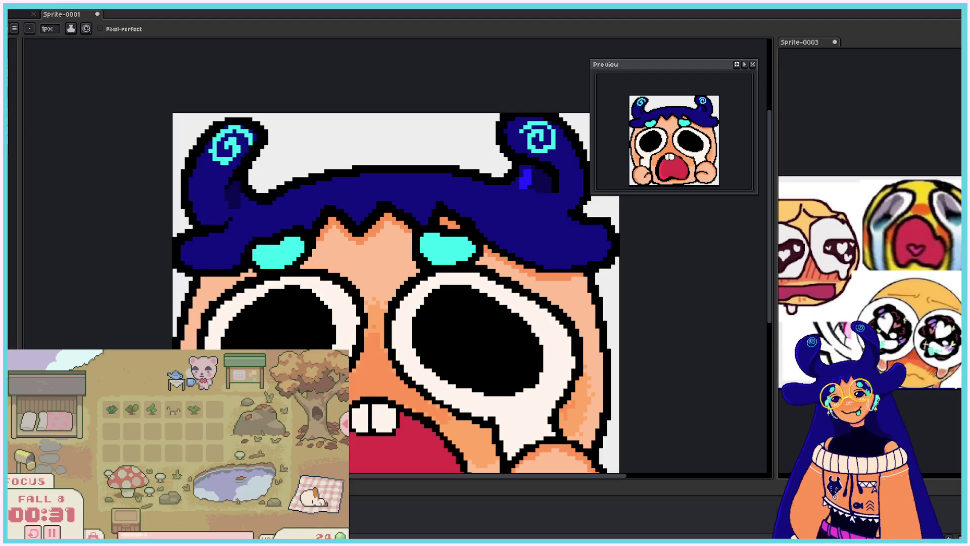
{"action": "mouse_move", "coordinate": [270, 203]}
{"action": "left_mouse_down"}
{"action": "mouse_move", "coordinate": [331, 177]}
{"action": "mouse_move", "coordinate": [414, 172]}
{"action": "mouse_move", "coordinate": [496, 186]}
{"action": "left_mouse_up"}
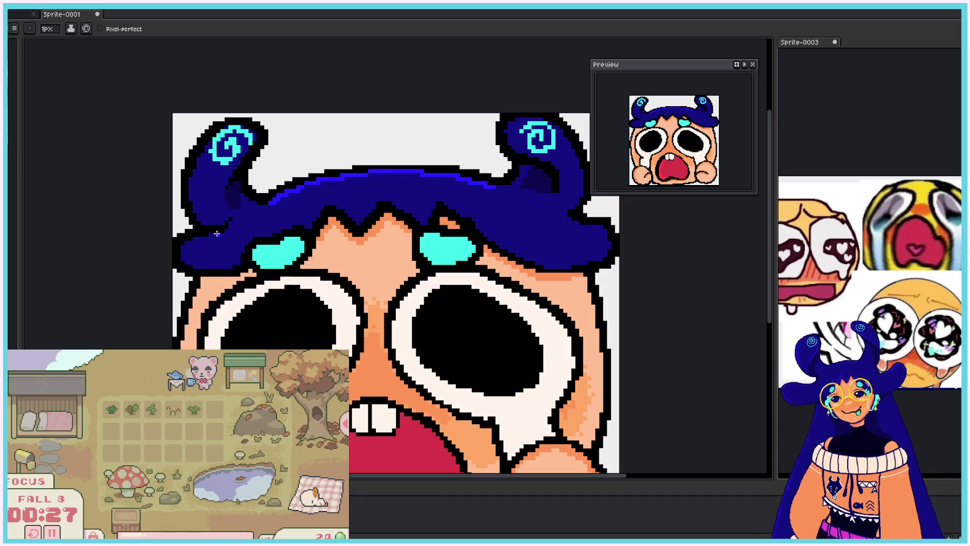
{"action": "left_click_drag", "start_coordinate": [201, 217], "coordinate": [191, 152]}
{"action": "left_click_drag", "start_coordinate": [565, 135], "coordinate": [600, 227]}
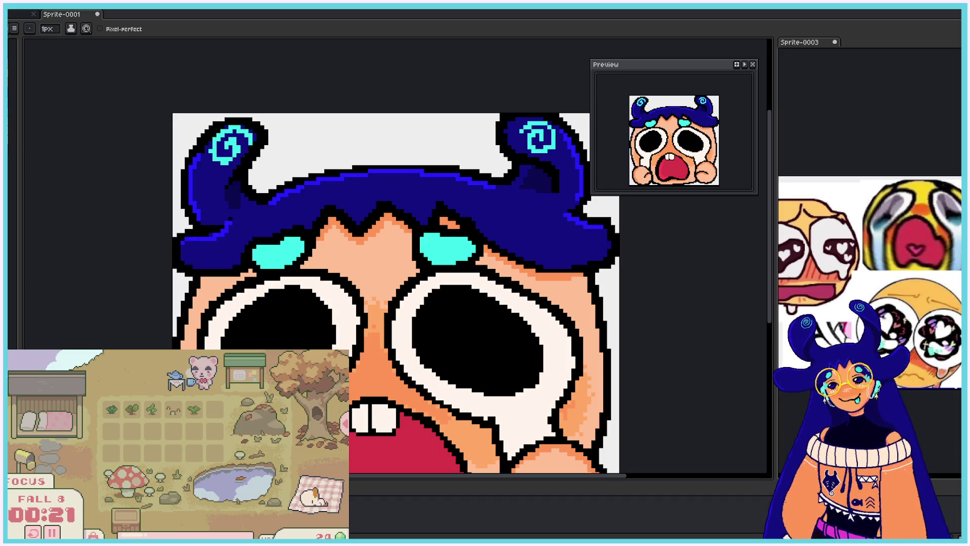
- Draw a lighter-blue highlight down the hair's left edge
{"action": "left_click_drag", "start_coordinate": [228, 223], "coordinate": [186, 253]}
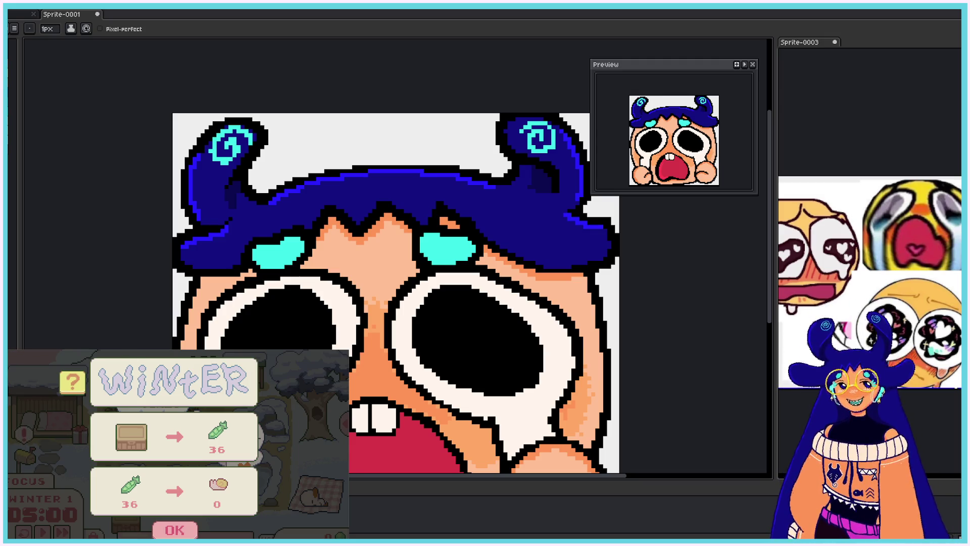
{"action": "left_click", "coordinate": [174, 530]}
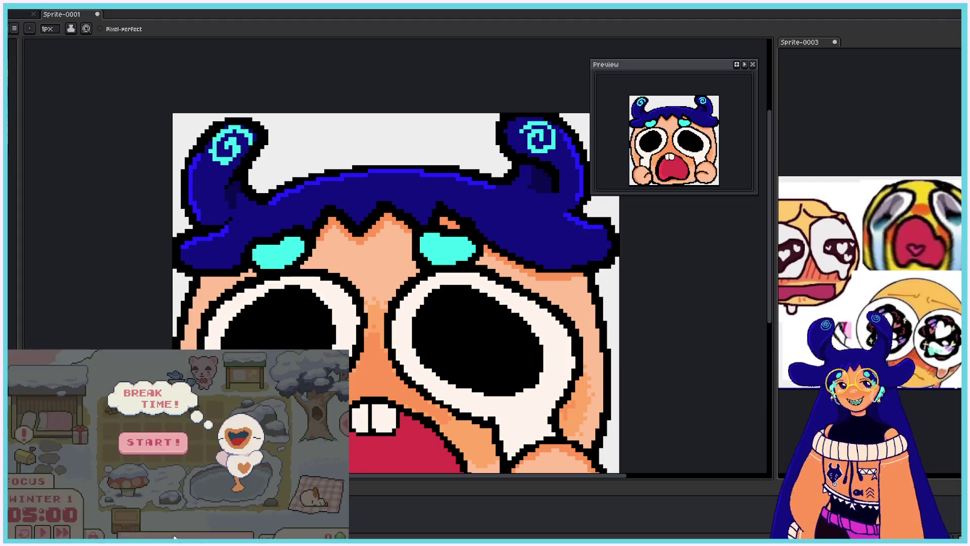
{"action": "left_click", "coordinate": [157, 442]}
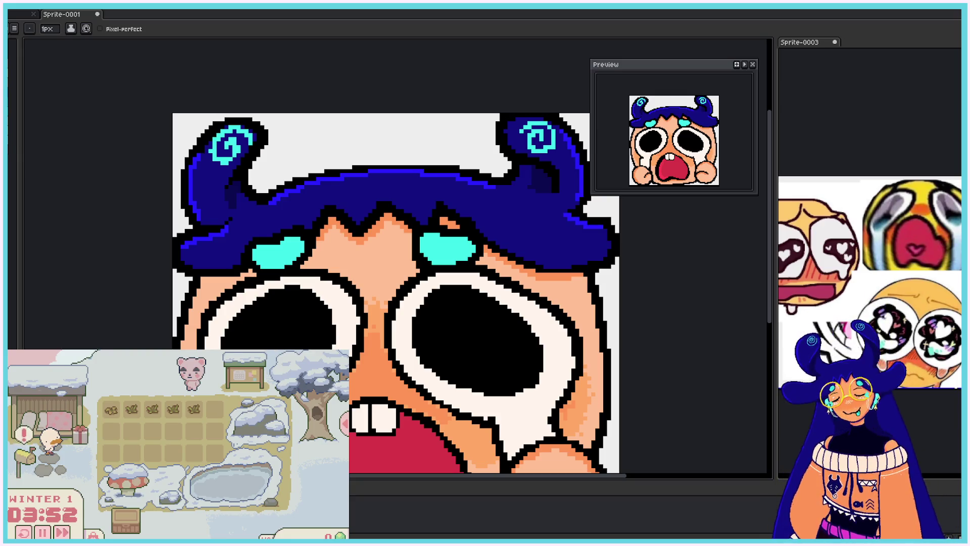
{"action": "scroll", "coordinate": [510, 397], "scroll_direction": "down", "scroll_amount": 4}
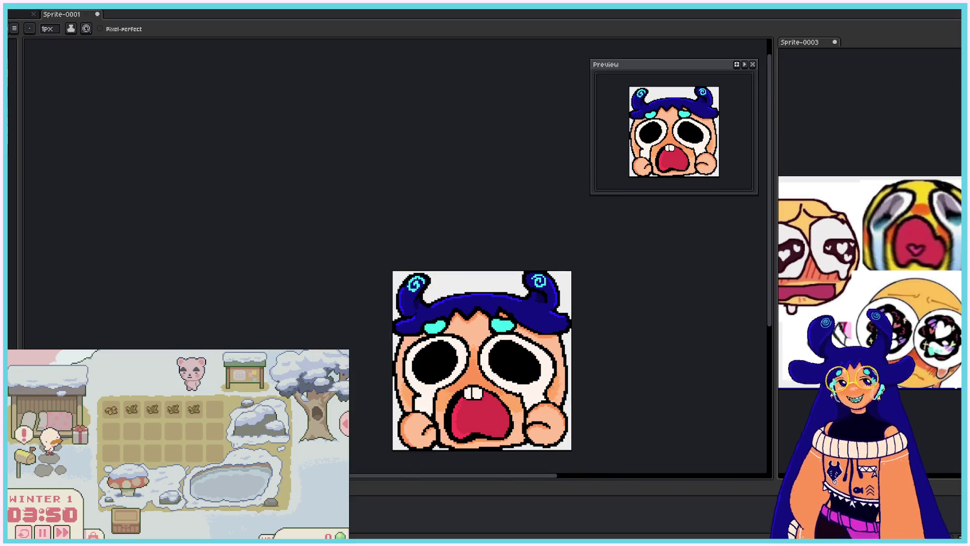
- Zoom in and draw a short dark crease on the cheek, redrawing it once
{"action": "scroll", "coordinate": [510, 398], "scroll_direction": "up", "scroll_amount": 4}
{"action": "scroll", "coordinate": [511, 397], "scroll_direction": "down", "scroll_amount": 2}
{"action": "scroll", "coordinate": [510, 397], "scroll_direction": "up", "scroll_amount": 1}
{"action": "scroll", "coordinate": [510, 397], "scroll_direction": "up", "scroll_amount": 1}
{"action": "scroll", "coordinate": [460, 336], "scroll_direction": "down", "scroll_amount": 1}
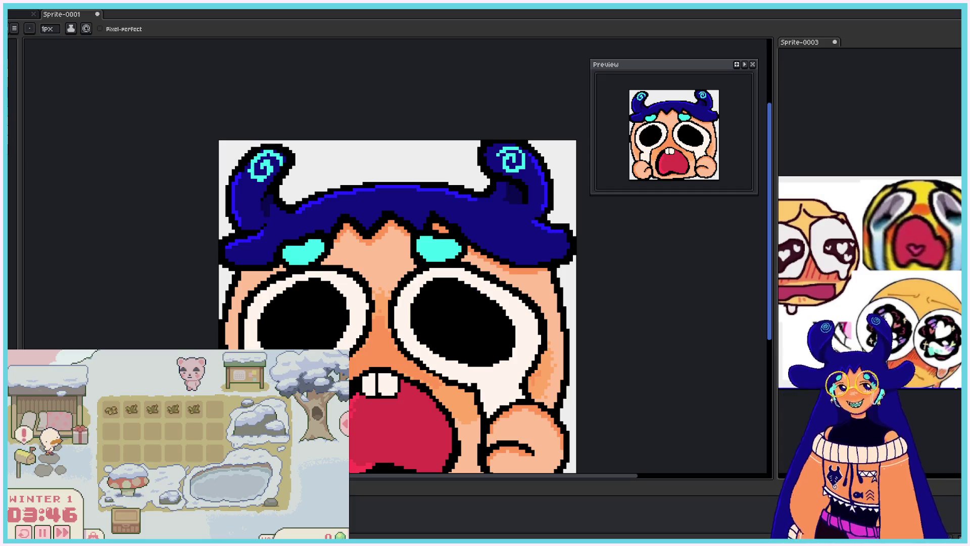
{"action": "scroll", "coordinate": [475, 291], "scroll_direction": "down", "scroll_amount": 1}
{"action": "scroll", "coordinate": [475, 291], "scroll_direction": "up", "scroll_amount": 1}
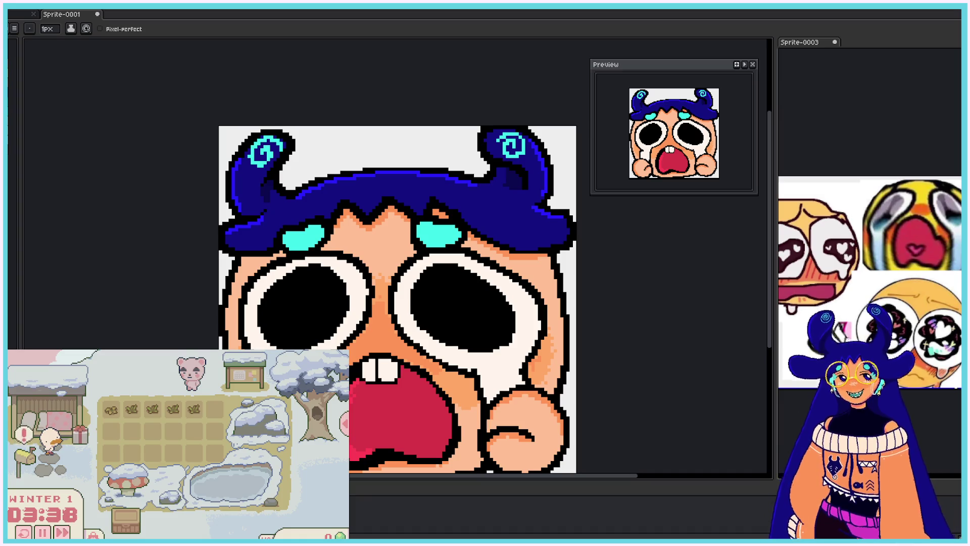
{"action": "left_click_drag", "start_coordinate": [476, 370], "coordinate": [502, 370]}
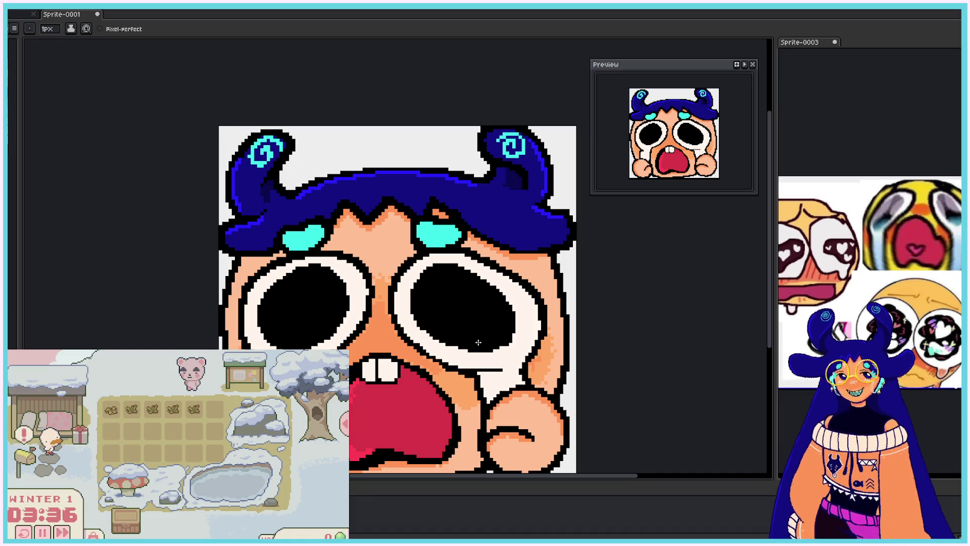
{"action": "key", "text": "ctrl+z"}
{"action": "left_click_drag", "start_coordinate": [487, 374], "coordinate": [469, 371]}
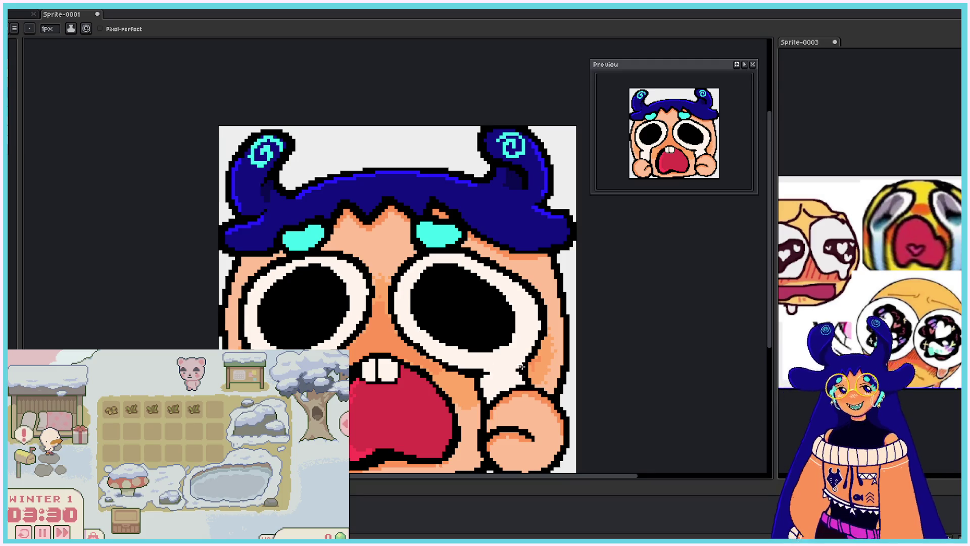
- Pencil cyan tears along the bottom of both eyes and below the right eye
{"action": "key", "text": "v"}
{"action": "key", "text": "b"}
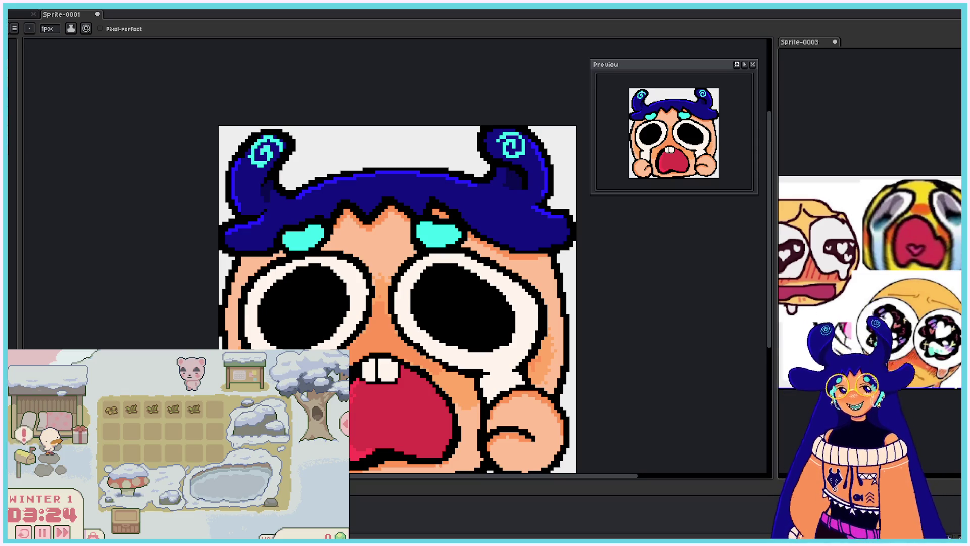
{"action": "key", "text": "v"}
{"action": "key", "text": "b"}
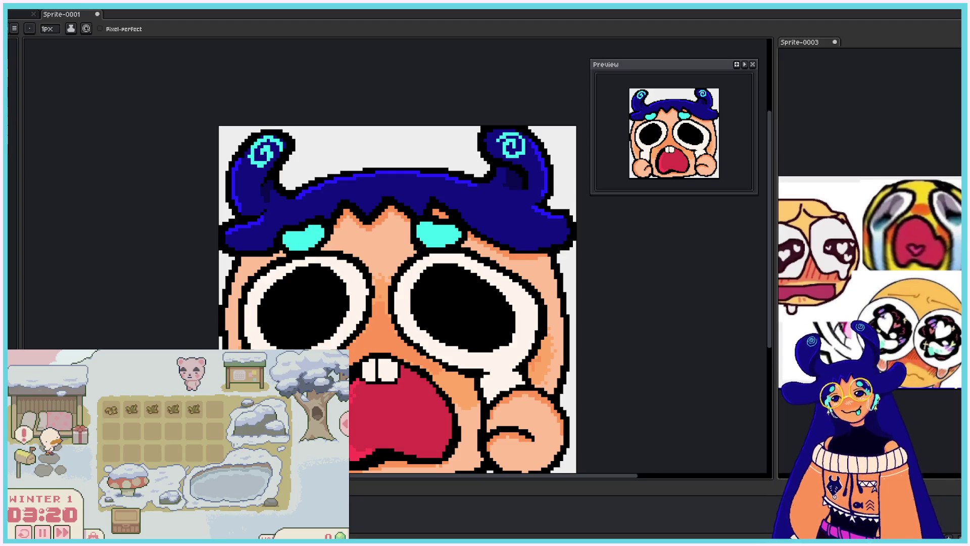
{"action": "mouse_move", "coordinate": [273, 346]}
{"action": "left_mouse_down"}
{"action": "mouse_move", "coordinate": [325, 338]}
{"action": "mouse_move", "coordinate": [305, 348]}
{"action": "left_mouse_up"}
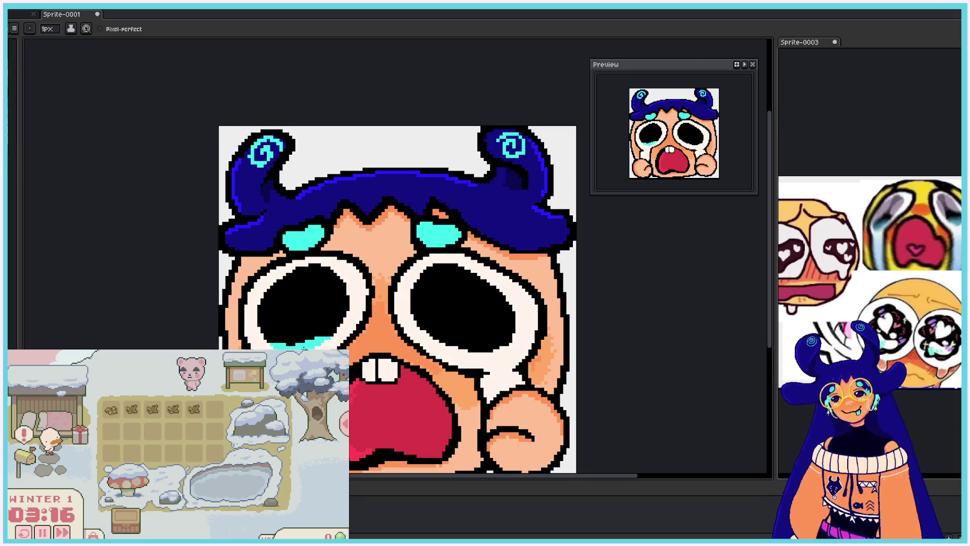
{"action": "mouse_move", "coordinate": [503, 345]}
{"action": "left_mouse_down"}
{"action": "mouse_move", "coordinate": [468, 349]}
{"action": "mouse_move", "coordinate": [505, 344]}
{"action": "mouse_move", "coordinate": [516, 324]}
{"action": "left_mouse_up"}
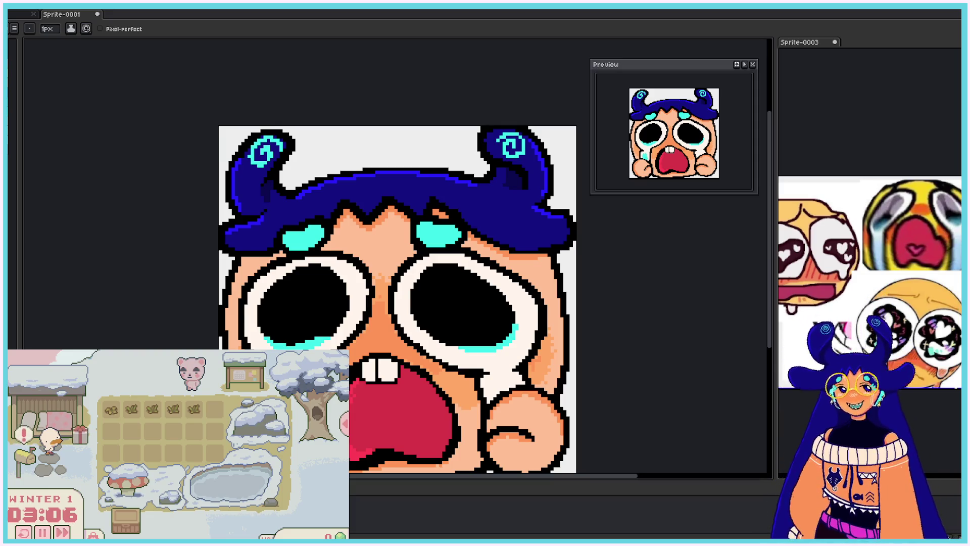
{"action": "key", "text": "v"}
{"action": "key", "text": "b"}
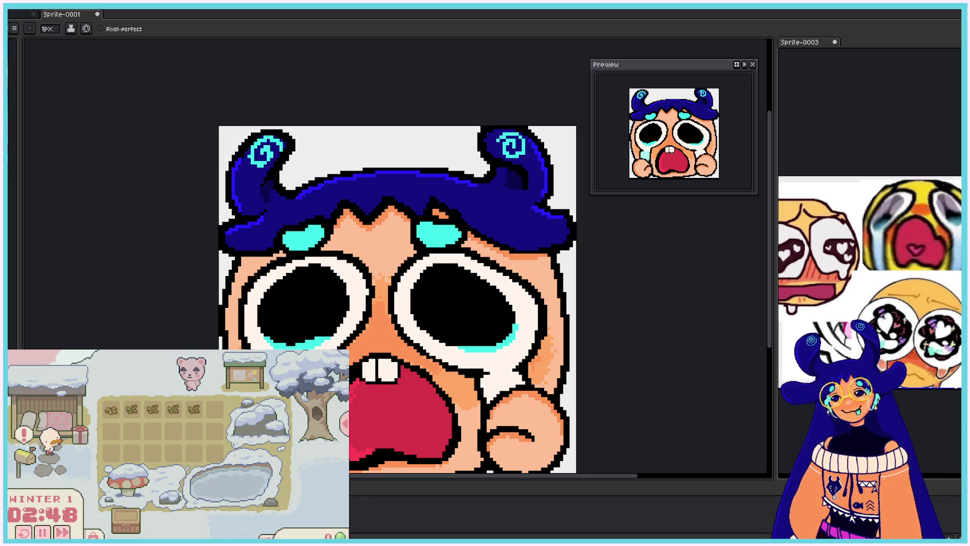
{"action": "mouse_move", "coordinate": [484, 383]}
{"action": "left_mouse_down"}
{"action": "mouse_move", "coordinate": [486, 396]}
{"action": "mouse_move", "coordinate": [499, 376]}
{"action": "mouse_move", "coordinate": [526, 383]}
{"action": "left_mouse_up"}
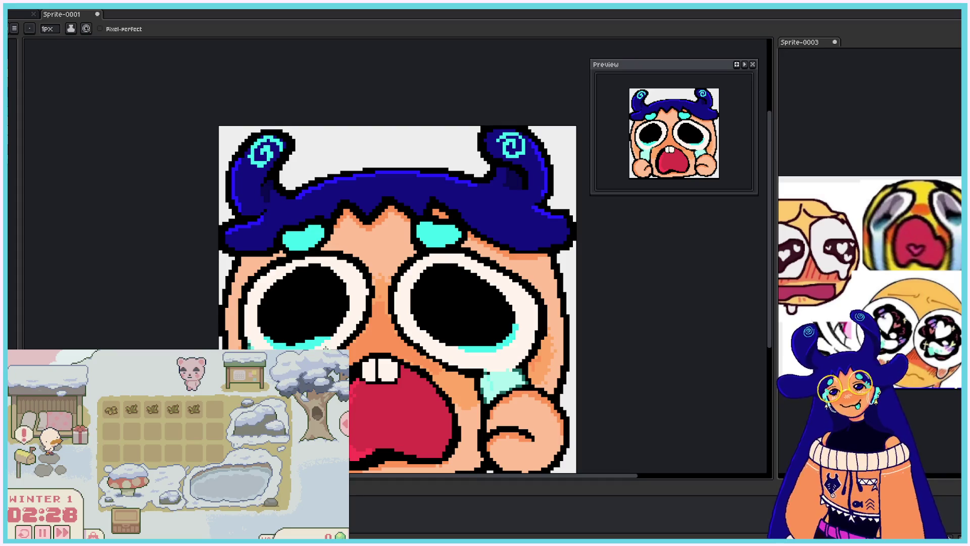
- Line the right eye's lower rim with cyan and begin a leaf-shaped white shine on the left pupil
{"action": "mouse_move", "coordinate": [410, 339]}
{"action": "left_mouse_down"}
{"action": "mouse_move", "coordinate": [484, 371]}
{"action": "mouse_move", "coordinate": [527, 357]}
{"action": "mouse_move", "coordinate": [537, 337]}
{"action": "left_mouse_up"}
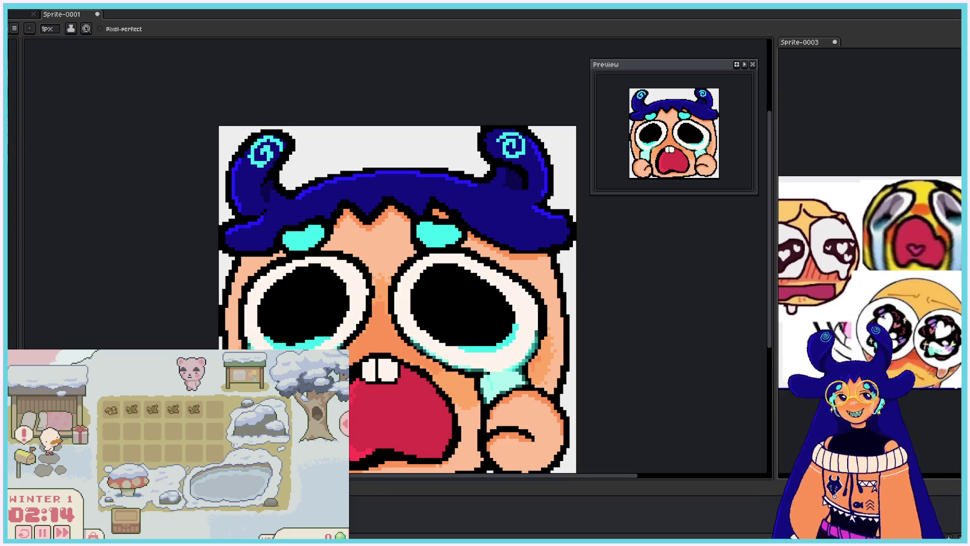
{"action": "mouse_move", "coordinate": [462, 281]}
{"action": "left_mouse_down"}
{"action": "mouse_move", "coordinate": [492, 305]}
{"action": "mouse_move", "coordinate": [465, 286]}
{"action": "mouse_move", "coordinate": [461, 295]}
{"action": "mouse_move", "coordinate": [500, 305]}
{"action": "mouse_move", "coordinate": [461, 282]}
{"action": "left_mouse_up"}
{"action": "key", "text": "ctrl+z"}
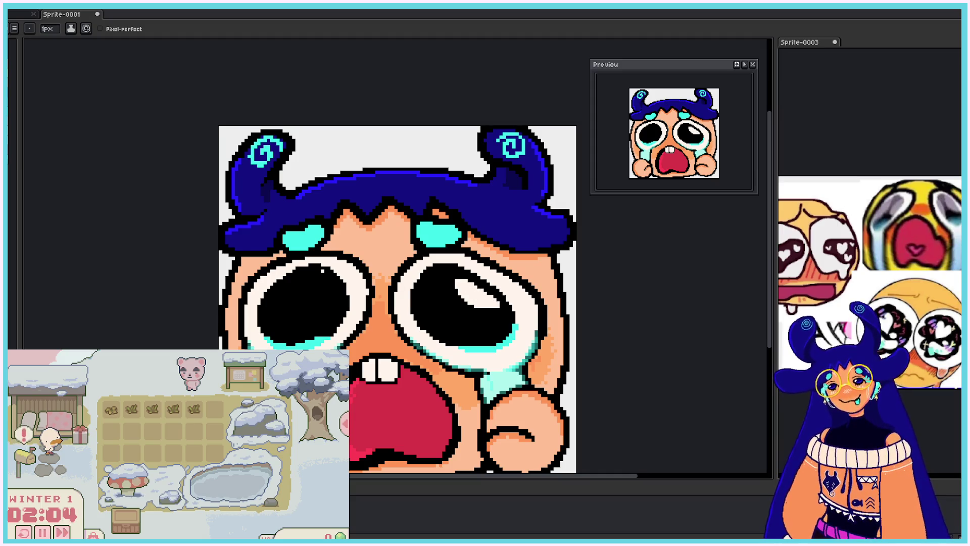
{"action": "mouse_move", "coordinate": [269, 315]}
{"action": "left_mouse_down"}
{"action": "mouse_move", "coordinate": [299, 278]}
{"action": "mouse_move", "coordinate": [266, 314]}
{"action": "mouse_move", "coordinate": [288, 287]}
{"action": "left_mouse_up"}
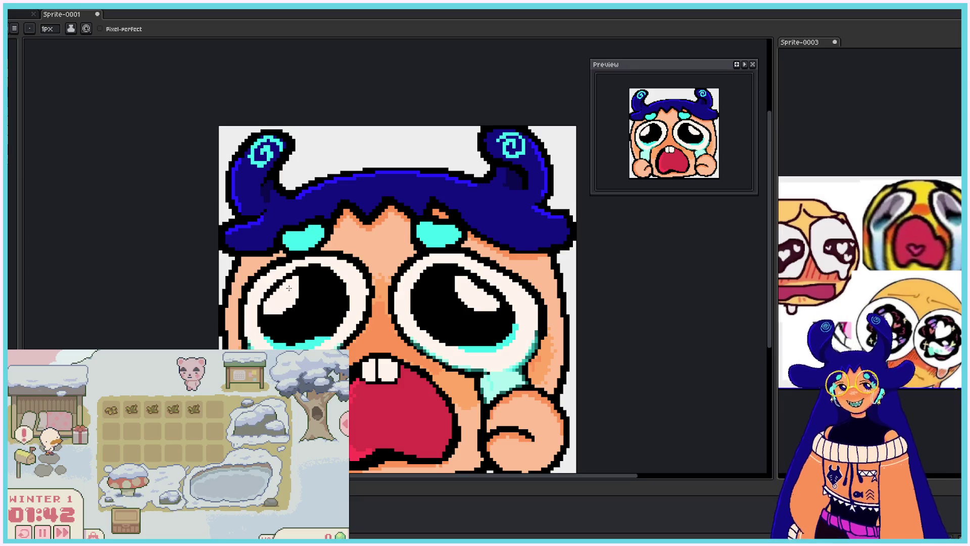
- Draw curved white loop shines in both pupils, redoing the left one as an oval
{"action": "left_click_drag", "start_coordinate": [295, 286], "coordinate": [300, 297]}
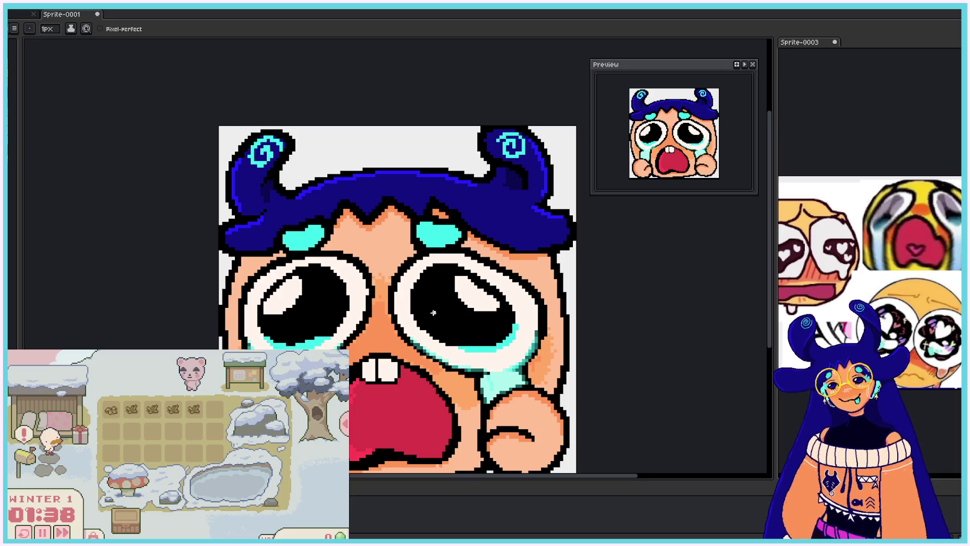
{"action": "left_click_drag", "start_coordinate": [423, 297], "coordinate": [448, 334]}
{"action": "left_click_drag", "start_coordinate": [421, 300], "coordinate": [438, 329]}
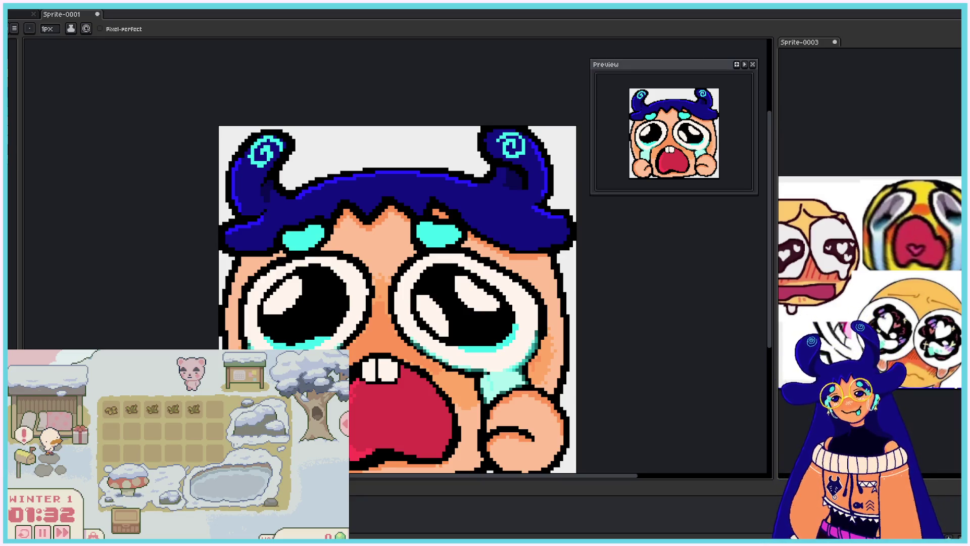
{"action": "mouse_move", "coordinate": [316, 325]}
{"action": "left_mouse_down"}
{"action": "mouse_move", "coordinate": [338, 291]}
{"action": "mouse_move", "coordinate": [327, 320]}
{"action": "mouse_move", "coordinate": [321, 304]}
{"action": "mouse_move", "coordinate": [334, 323]}
{"action": "mouse_move", "coordinate": [330, 299]}
{"action": "left_mouse_up"}
{"action": "key", "text": "ctrl+z"}
{"action": "key", "text": "ctrl+z"}
{"action": "key", "text": "ctrl+z"}
{"action": "key", "text": "ctrl+z"}
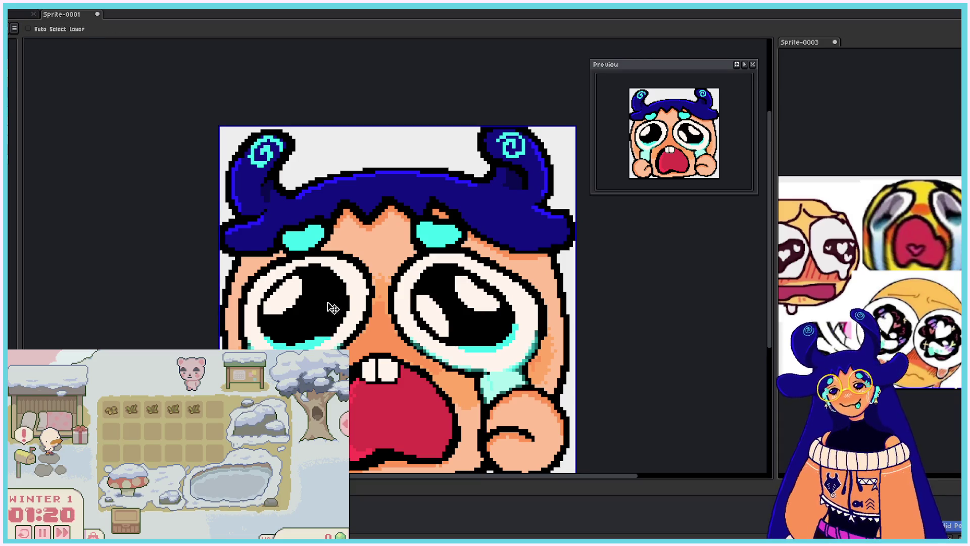
{"action": "mouse_move", "coordinate": [313, 323]}
{"action": "left_mouse_down"}
{"action": "mouse_move", "coordinate": [340, 296]}
{"action": "mouse_move", "coordinate": [313, 319]}
{"action": "mouse_move", "coordinate": [331, 306]}
{"action": "mouse_move", "coordinate": [319, 326]}
{"action": "mouse_move", "coordinate": [330, 302]}
{"action": "left_mouse_up"}
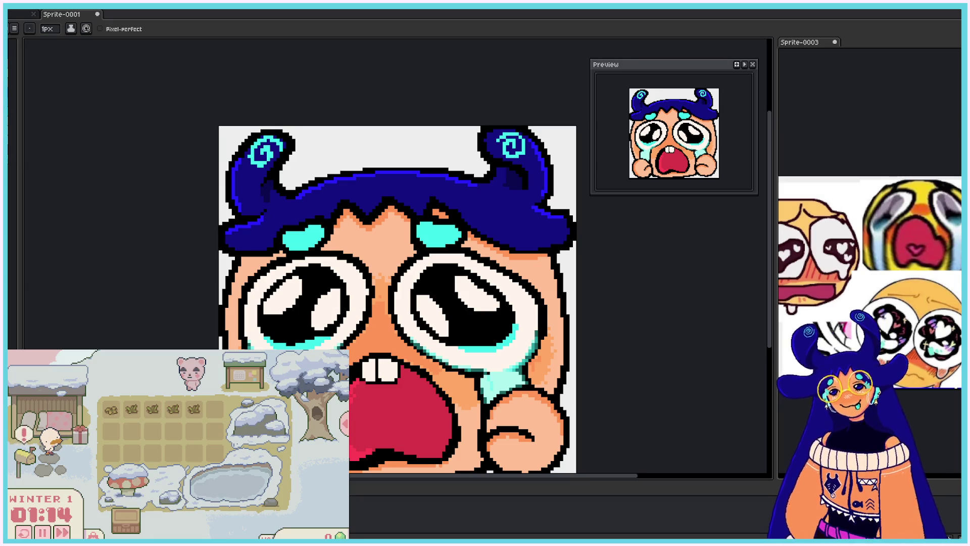
{"action": "scroll", "coordinate": [330, 309], "scroll_direction": "down", "scroll_amount": 1}
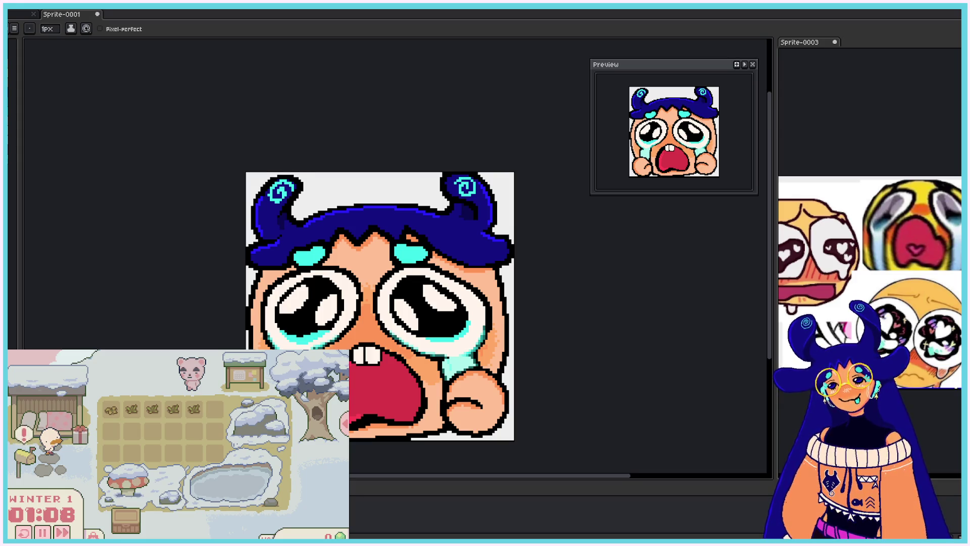
{"action": "left_click_drag", "start_coordinate": [434, 307], "coordinate": [422, 288]}
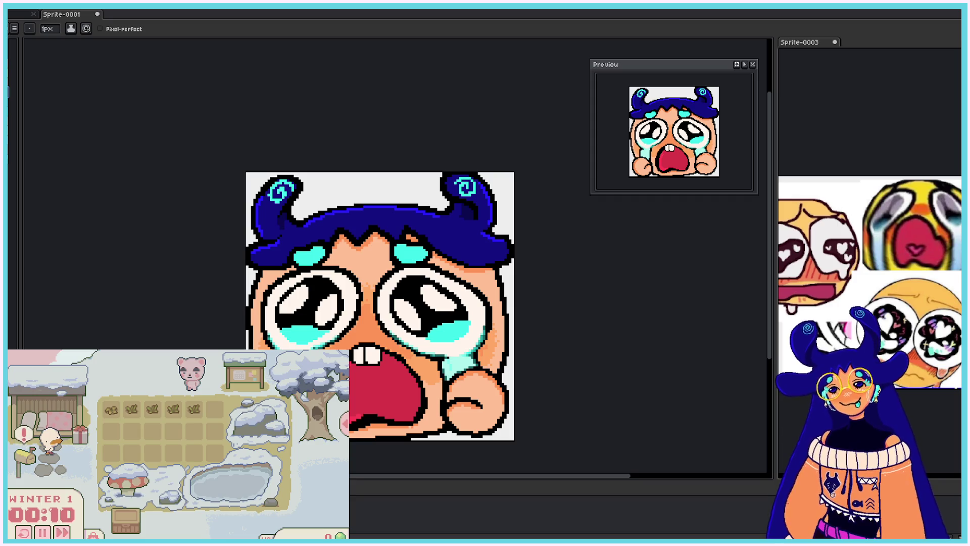
- Select the Paint Bucket (G) for filling areas with colour
{"action": "key", "text": "g"}
{"action": "left_click", "coordinate": [510, 344]}
{"action": "left_click", "coordinate": [249, 283]}
{"action": "left_click", "coordinate": [247, 339]}
{"action": "left_click", "coordinate": [318, 437]}
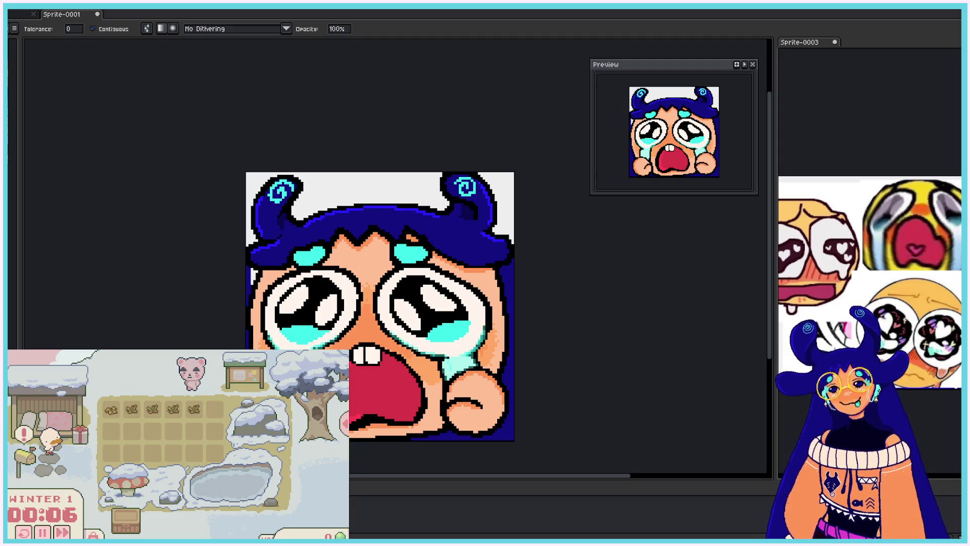
{"action": "left_click", "coordinate": [250, 273]}
{"action": "scroll", "coordinate": [223, 307], "scroll_direction": "down", "scroll_amount": 3}
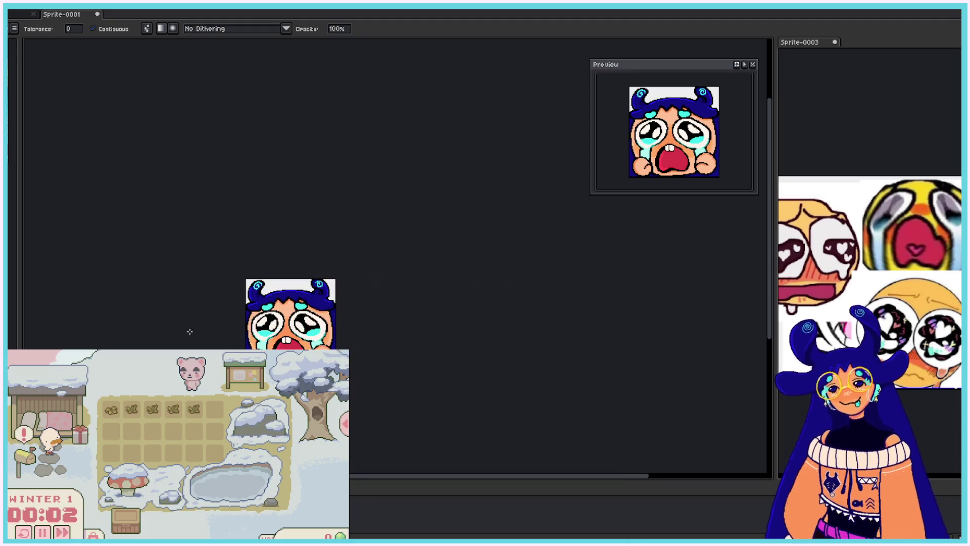
{"action": "scroll", "coordinate": [190, 331], "scroll_direction": "up", "scroll_amount": 3}
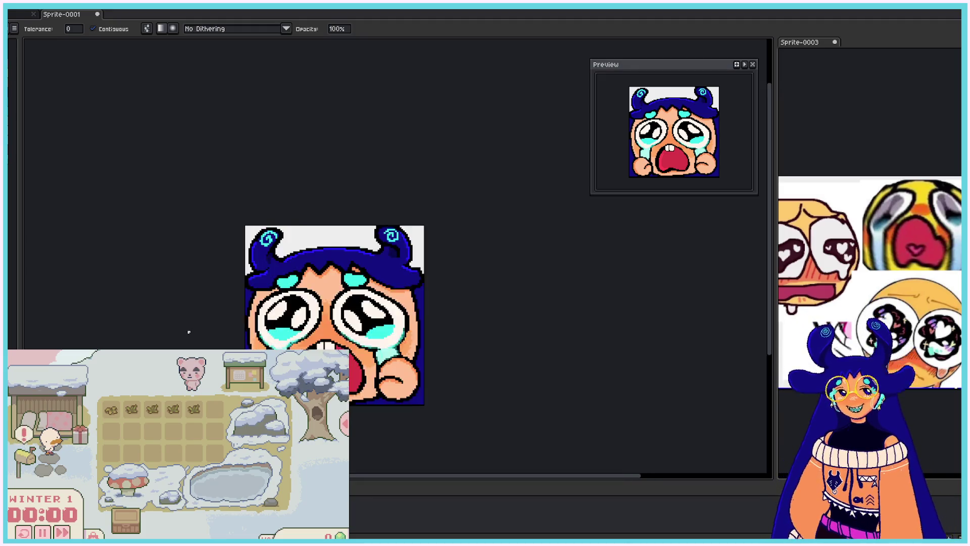
{"action": "key", "text": "v"}
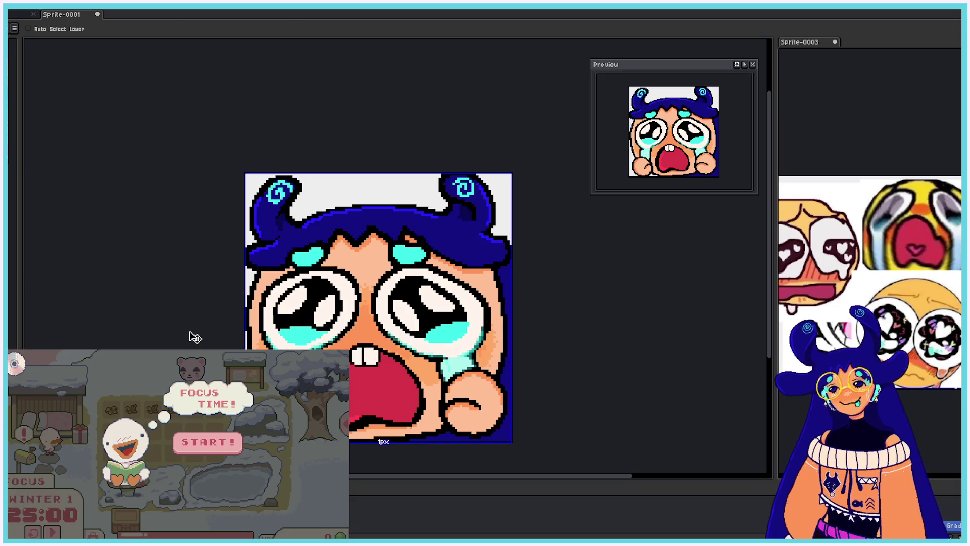
{"action": "key", "text": "ctrl"}
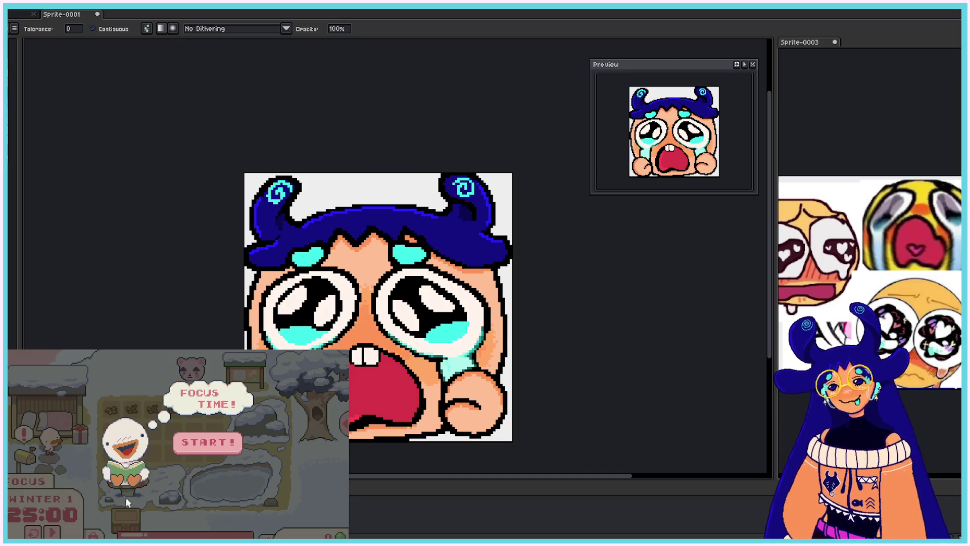
{"action": "left_click", "coordinate": [219, 442]}
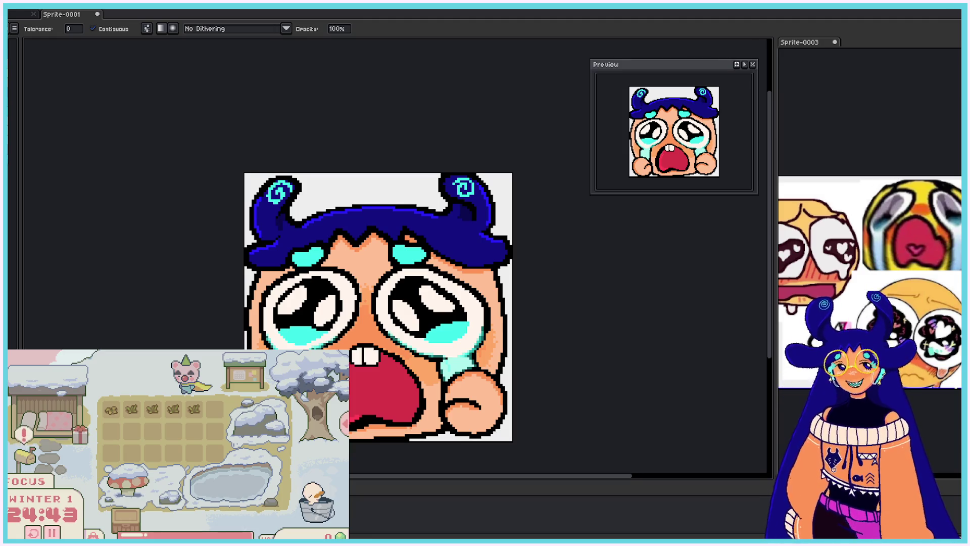
{"action": "key", "text": "b"}
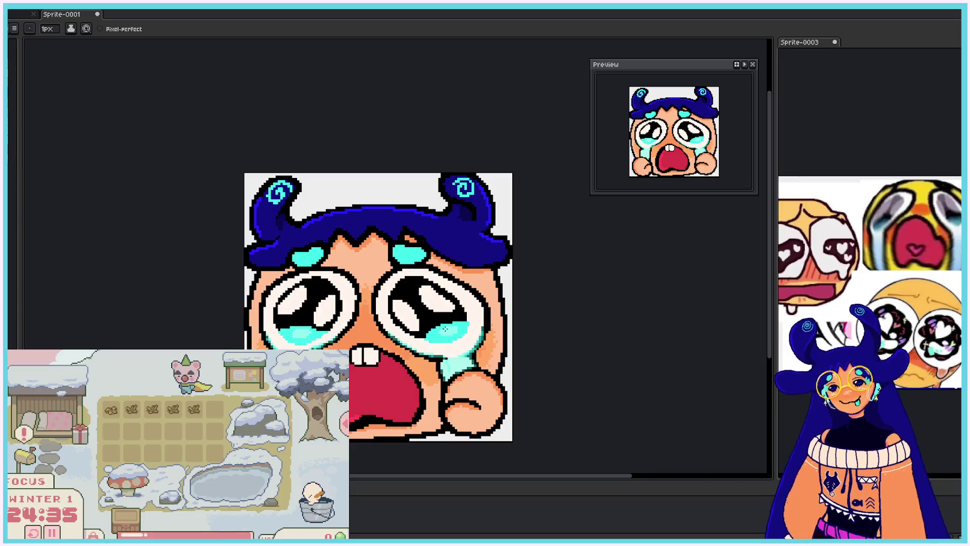
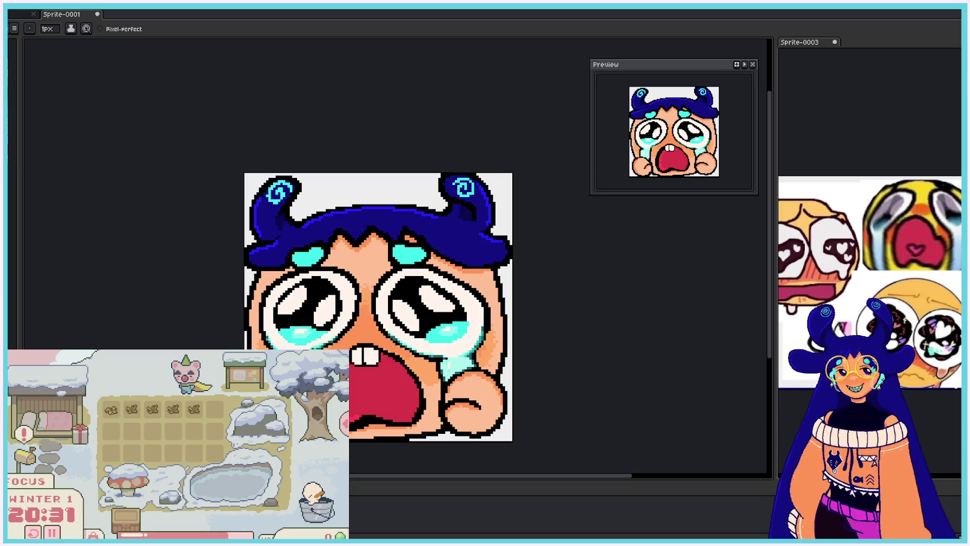
- Return the pencil to a 1px brush and sample a colour from the emote
{"action": "key", "text": "i"}
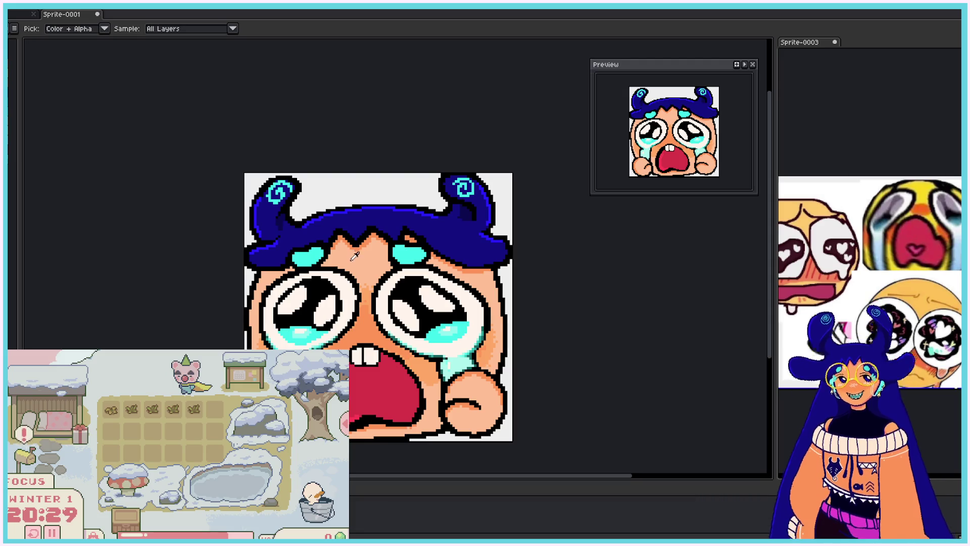
{"action": "key", "text": "b"}
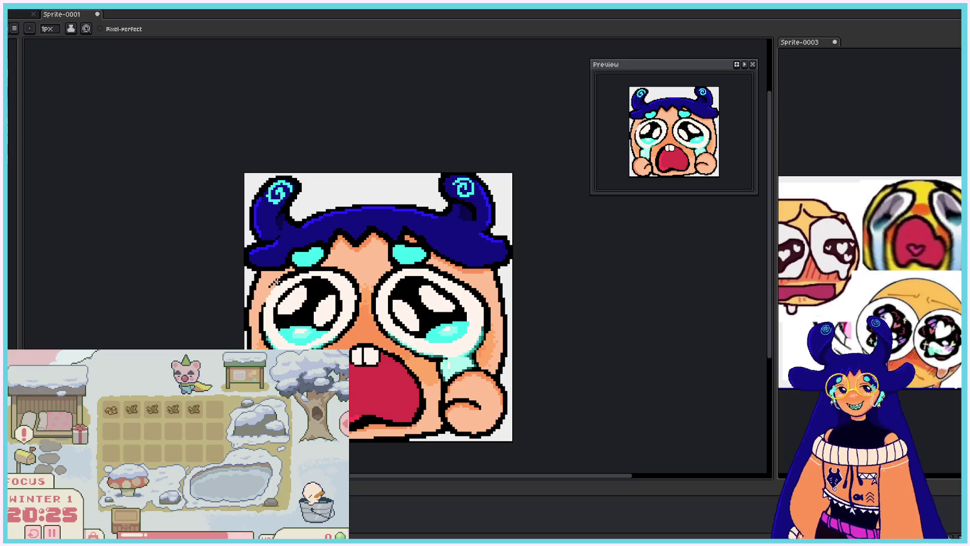
{"action": "left_click", "coordinate": [48, 29]}
{"action": "type", "text": "2"}
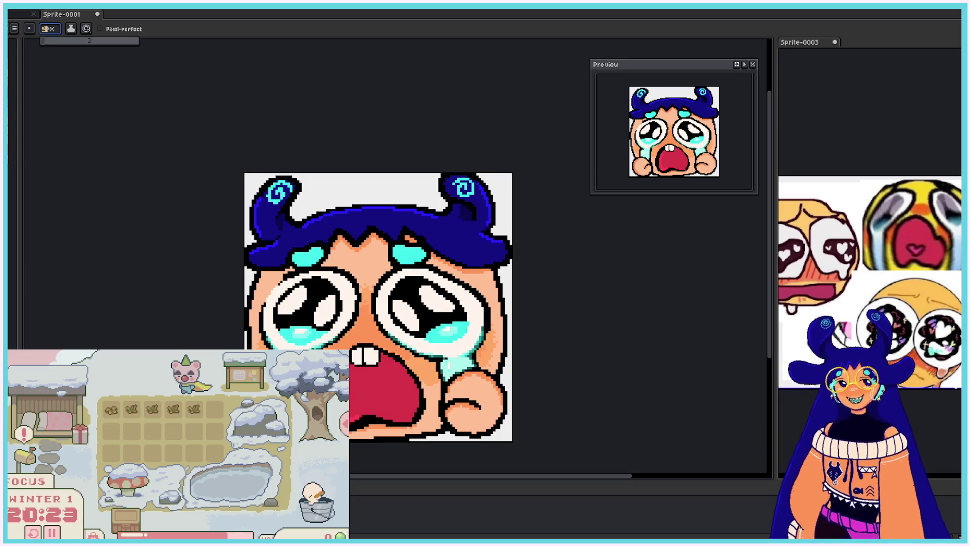
{"action": "key", "text": "Return"}
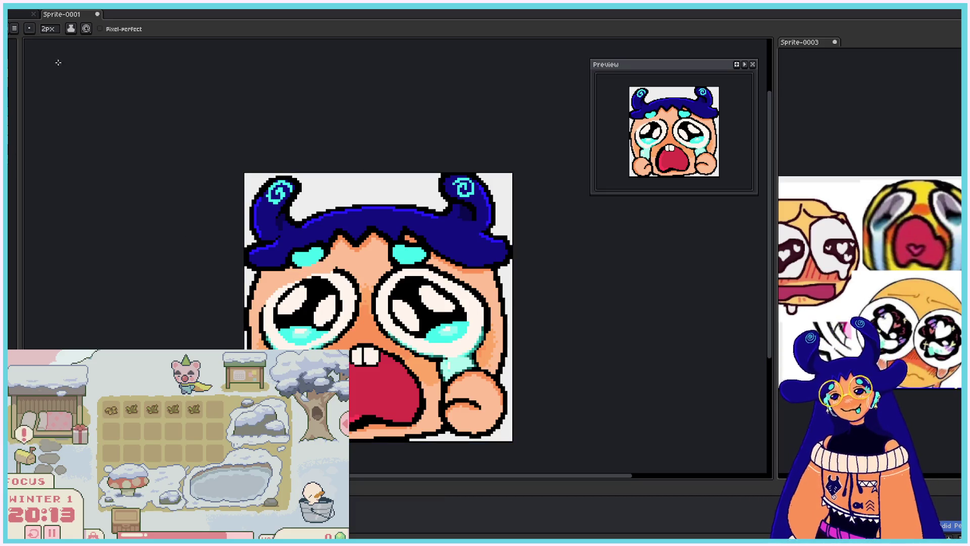
{"action": "left_click", "coordinate": [48, 29]}
{"action": "key", "text": "Return"}
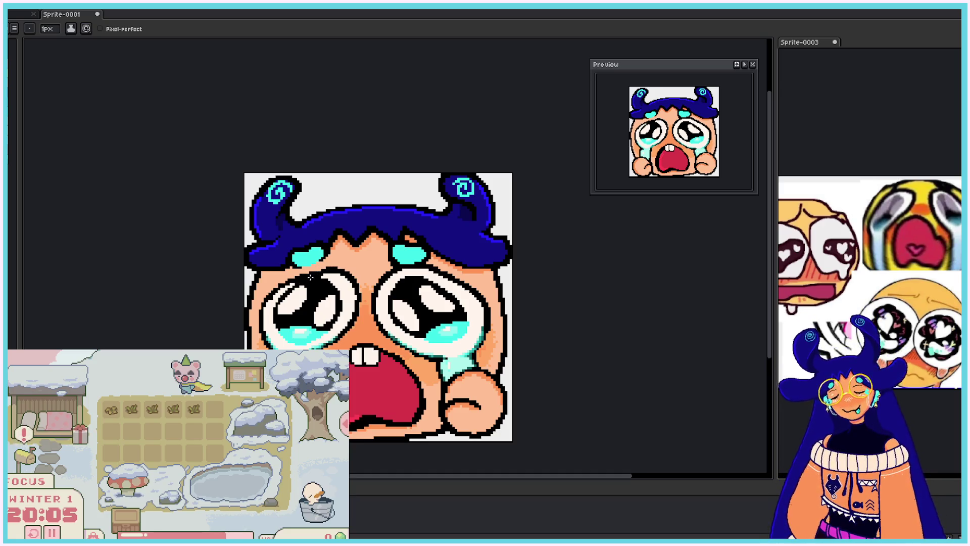
{"action": "left_click", "coordinate": [359, 249], "text": "alt"}
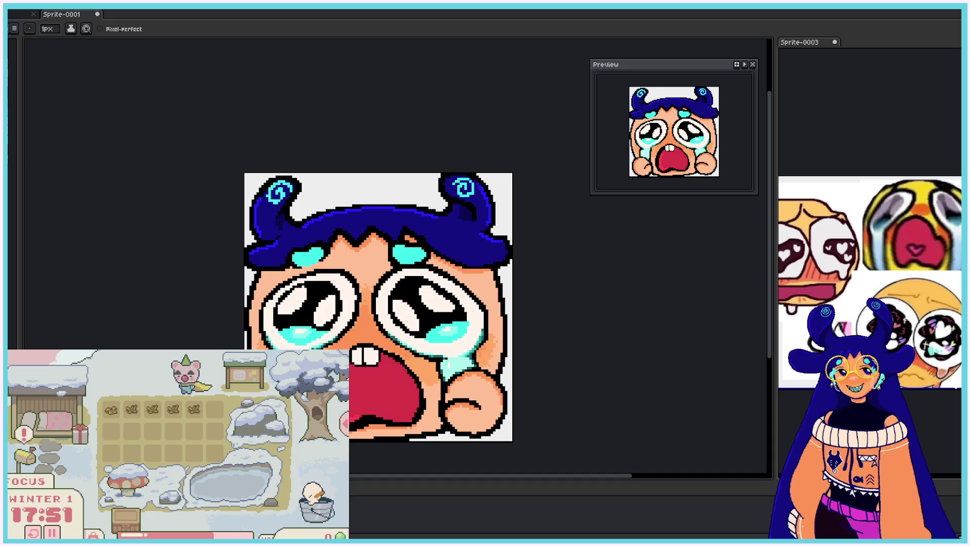
- Paint a light highlight patch on the right cheek beside the tear
{"action": "left_click_drag", "start_coordinate": [487, 321], "coordinate": [477, 338]}
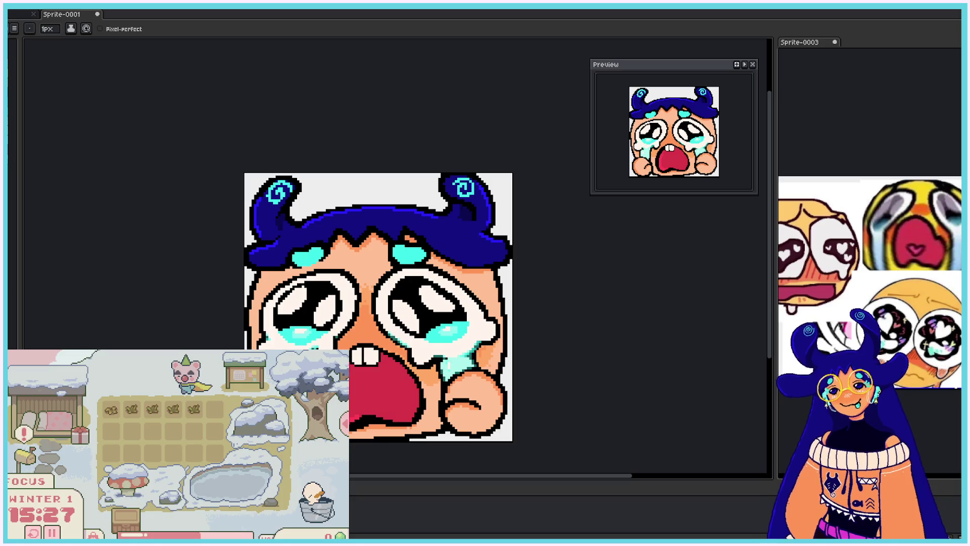
{"action": "scroll", "coordinate": [415, 329], "scroll_direction": "down", "scroll_amount": 2}
{"action": "scroll", "coordinate": [415, 329], "scroll_direction": "up", "scroll_amount": 1}
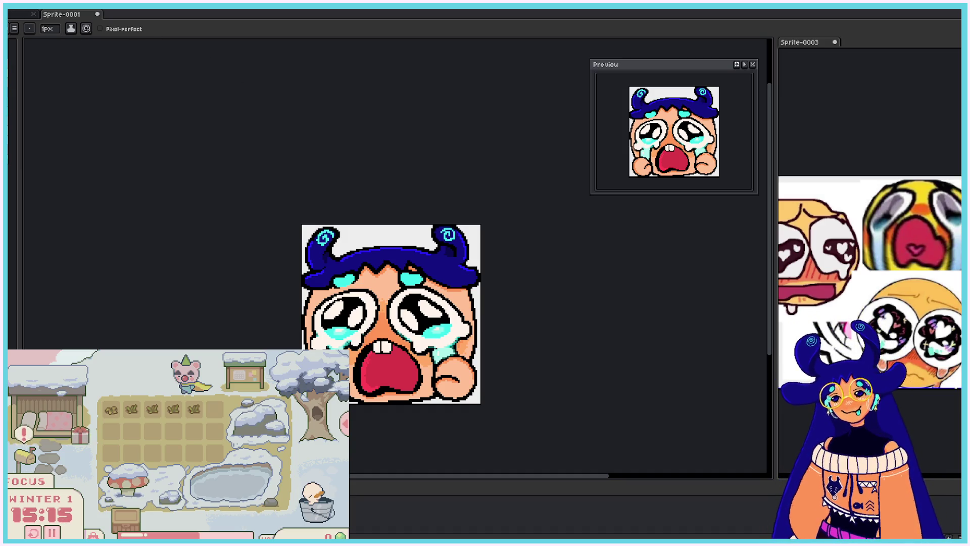
- Save the emote as sobnewemote, then create a new 112×112 px blank sprite
{"action": "left_click", "coordinate": [14, 29]}
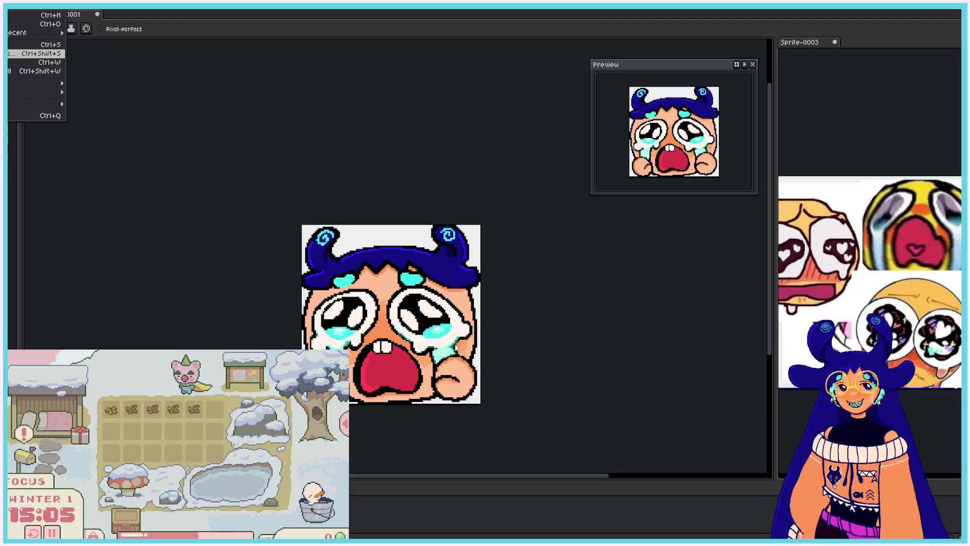
{"action": "key", "text": "Return"}
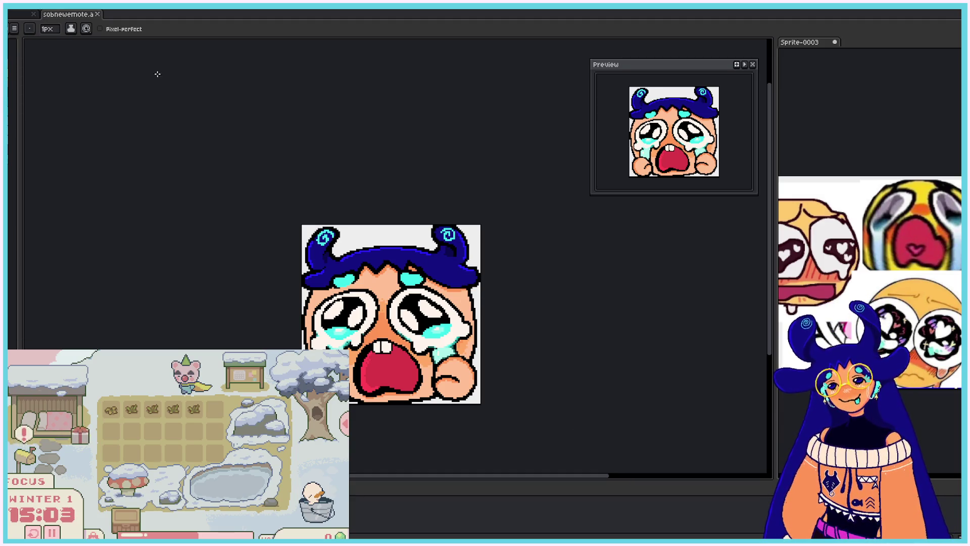
{"action": "key", "text": "alt+f"}
{"action": "type", "text": "n"}
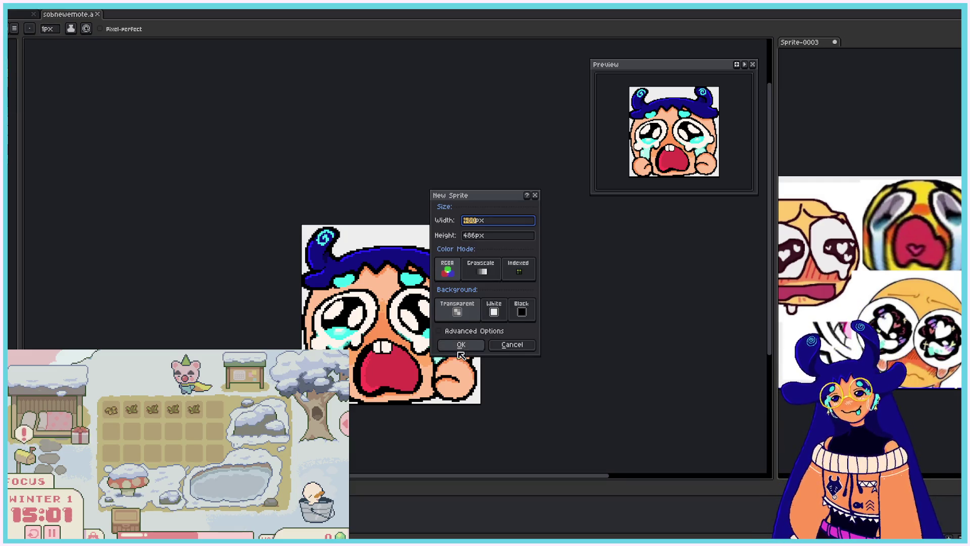
{"action": "type", "text": "112"}
{"action": "key", "text": "Tab"}
{"action": "type", "text": "112"}
{"action": "left_click", "coordinate": [463, 345]}
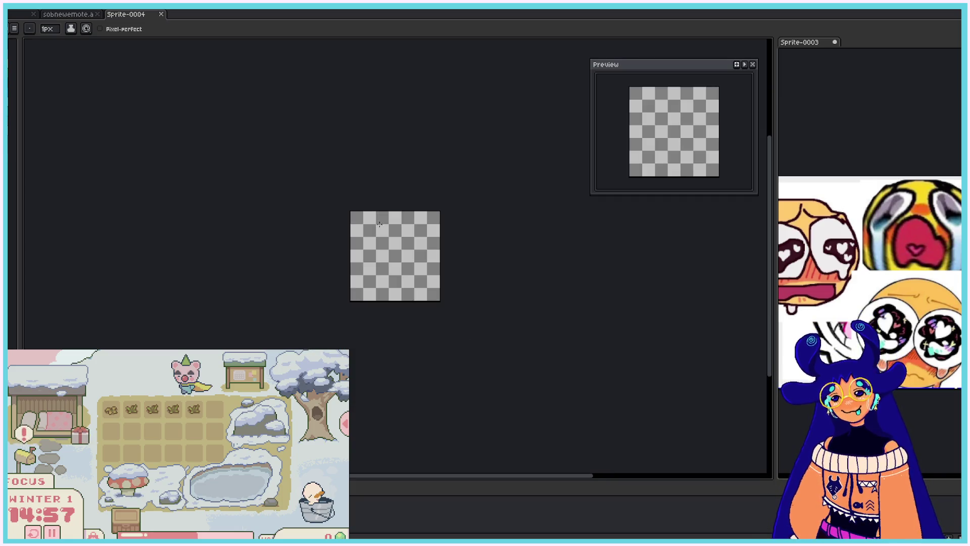
{"action": "scroll", "coordinate": [382, 221], "scroll_direction": "up", "scroll_amount": 3}
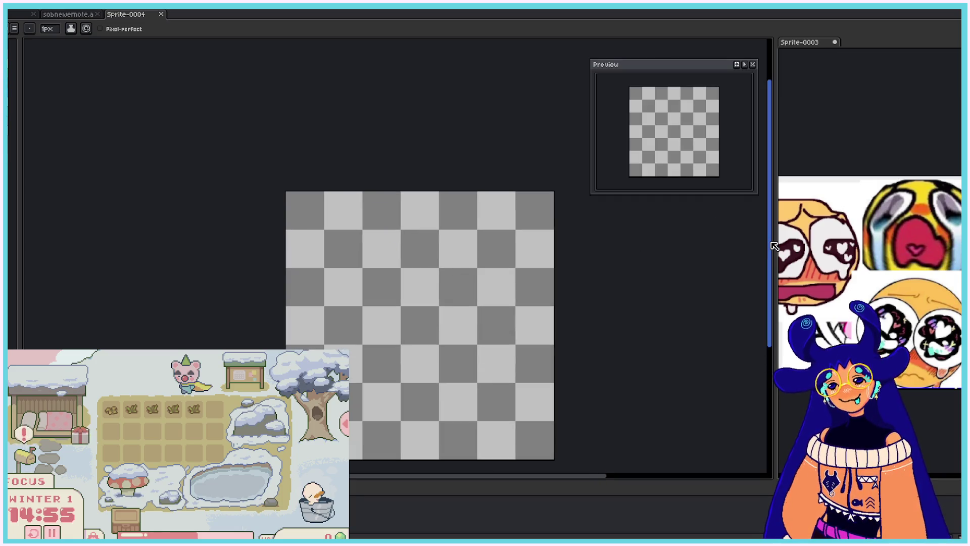
{"action": "scroll", "coordinate": [773, 263], "scroll_direction": "down", "scroll_amount": 1}
{"action": "scroll", "coordinate": [773, 262], "scroll_direction": "down", "scroll_amount": 1}
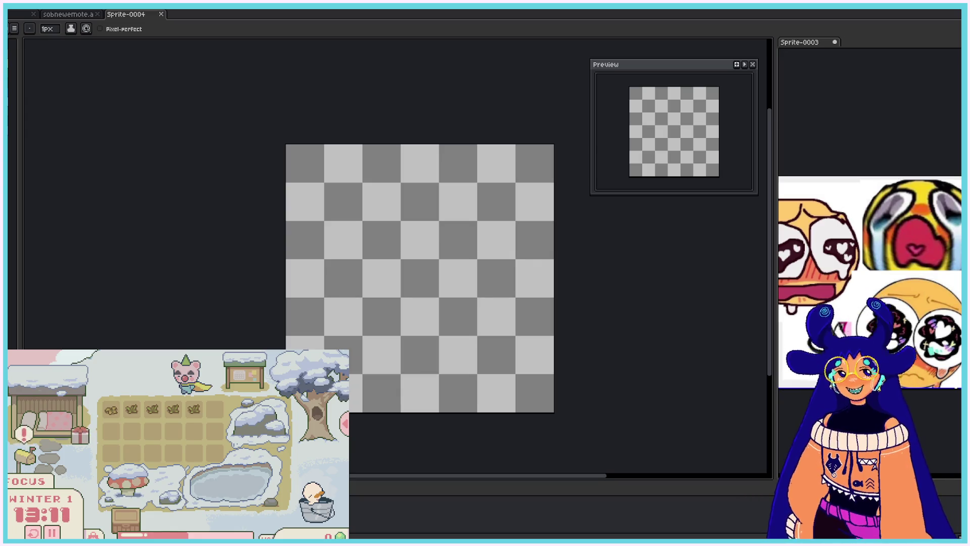
- Sketch the round head outline, undoing and redrawing rough trial strokes
{"action": "left_click_drag", "start_coordinate": [380, 401], "coordinate": [307, 249]}
{"action": "key", "text": "ctrl+z"}
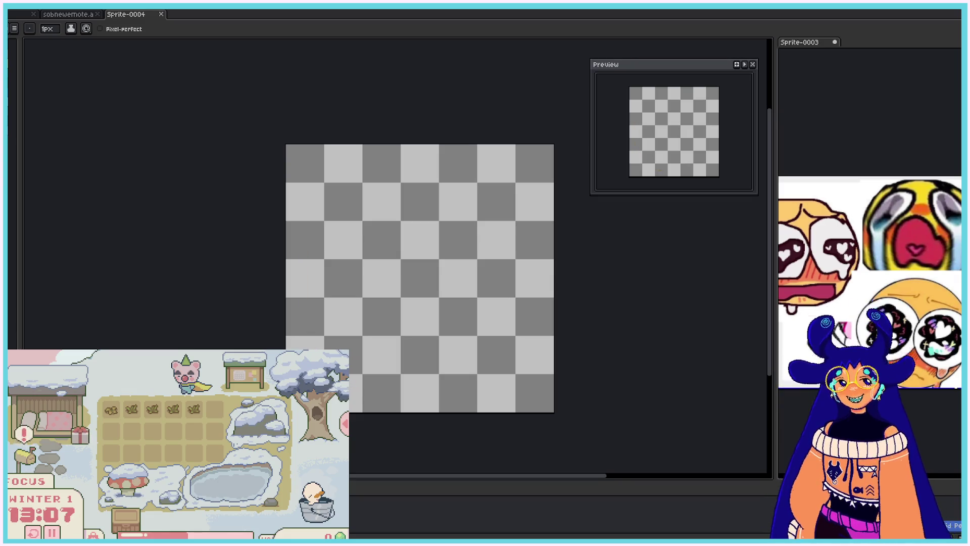
{"action": "left_click_drag", "start_coordinate": [399, 398], "coordinate": [296, 184]}
{"action": "key", "text": "ctrl+z"}
{"action": "mouse_move", "coordinate": [396, 205]}
{"action": "left_mouse_down"}
{"action": "mouse_move", "coordinate": [508, 336]}
{"action": "mouse_move", "coordinate": [410, 379]}
{"action": "left_mouse_up"}
{"action": "mouse_move", "coordinate": [384, 194]}
{"action": "left_mouse_down"}
{"action": "mouse_move", "coordinate": [492, 197]}
{"action": "mouse_move", "coordinate": [489, 212]}
{"action": "left_mouse_up"}
{"action": "key", "text": "ctrl+z"}
{"action": "mouse_move", "coordinate": [430, 187]}
{"action": "left_mouse_down"}
{"action": "mouse_move", "coordinate": [517, 225]}
{"action": "mouse_move", "coordinate": [528, 326]}
{"action": "mouse_move", "coordinate": [490, 360]}
{"action": "left_mouse_up"}
- Draw the left and right horns on top of the head
{"action": "mouse_move", "coordinate": [354, 218]}
{"action": "left_mouse_down"}
{"action": "mouse_move", "coordinate": [334, 184]}
{"action": "mouse_move", "coordinate": [379, 167]}
{"action": "mouse_move", "coordinate": [375, 199]}
{"action": "left_mouse_up"}
{"action": "mouse_move", "coordinate": [458, 192]}
{"action": "left_mouse_down"}
{"action": "mouse_move", "coordinate": [520, 169]}
{"action": "mouse_move", "coordinate": [525, 213]}
{"action": "mouse_move", "coordinate": [516, 194]}
{"action": "mouse_move", "coordinate": [503, 215]}
{"action": "mouse_move", "coordinate": [515, 175]}
{"action": "mouse_move", "coordinate": [505, 209]}
{"action": "left_mouse_up"}
{"action": "key", "text": "ctrl+z"}
{"action": "key", "text": "ctrl+z"}
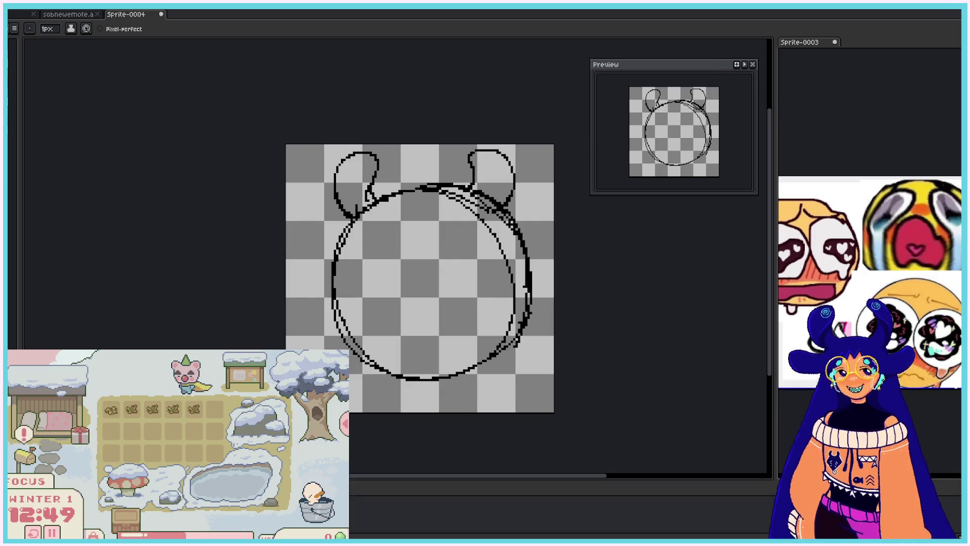
{"action": "left_click", "coordinate": [83, 15]}
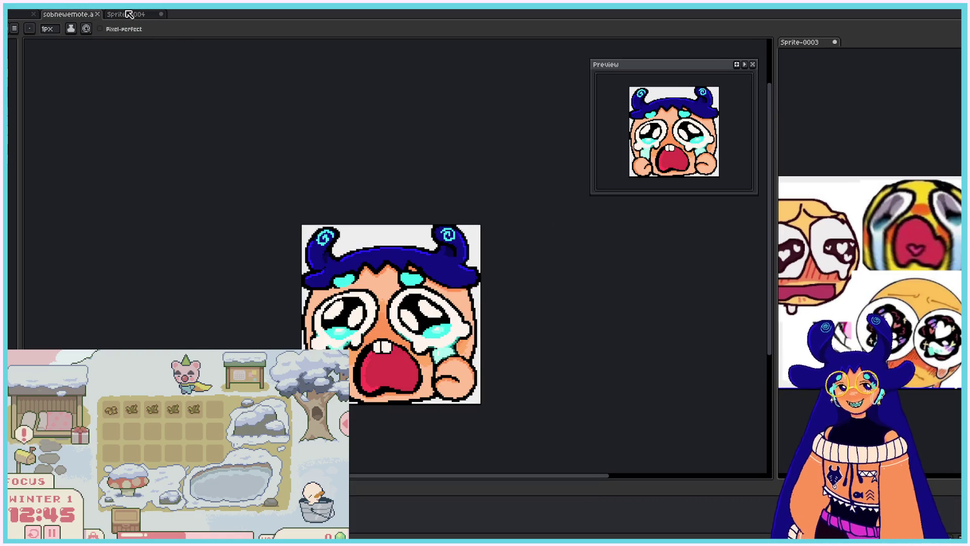
{"action": "left_click", "coordinate": [129, 15]}
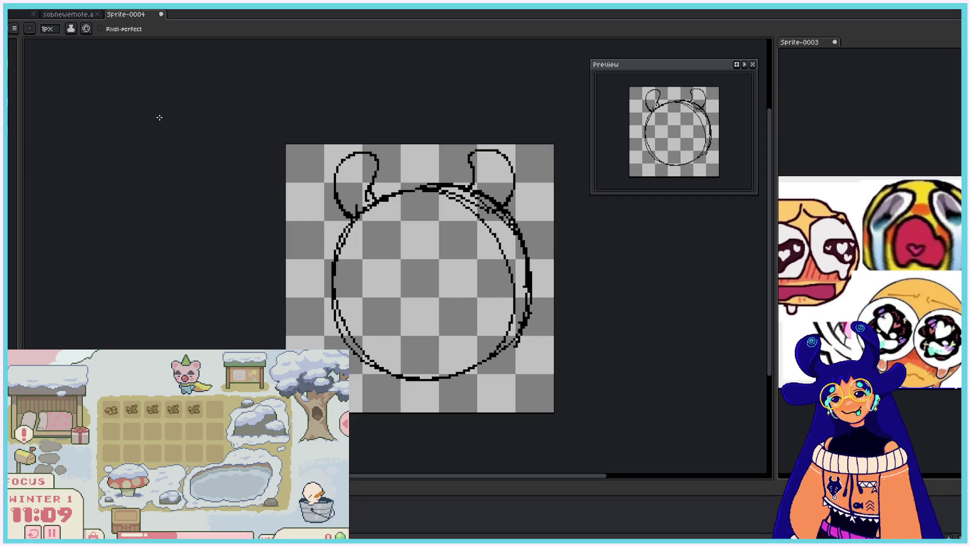
- Sketch a wide boxy mouth with vertical guide lines and small arrow marks inside the head
{"action": "left_click_drag", "start_coordinate": [375, 322], "coordinate": [375, 291]}
{"action": "mouse_move", "coordinate": [415, 294]}
{"action": "left_mouse_down"}
{"action": "mouse_move", "coordinate": [414, 320]}
{"action": "mouse_move", "coordinate": [447, 301]}
{"action": "mouse_move", "coordinate": [453, 313]}
{"action": "mouse_move", "coordinate": [438, 301]}
{"action": "mouse_move", "coordinate": [446, 302]}
{"action": "mouse_move", "coordinate": [430, 266]}
{"action": "mouse_move", "coordinate": [422, 279]}
{"action": "mouse_move", "coordinate": [439, 278]}
{"action": "mouse_move", "coordinate": [396, 283]}
{"action": "left_mouse_up"}
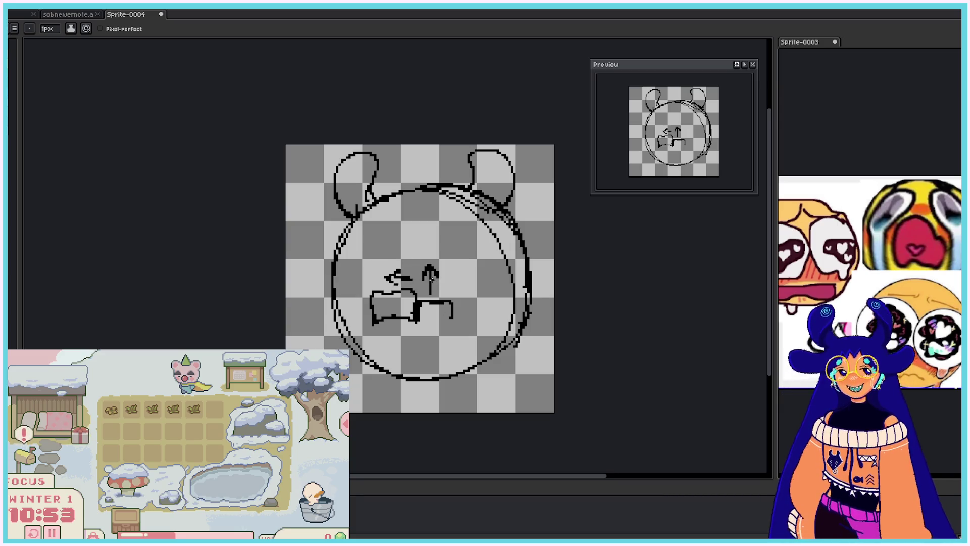
{"action": "key", "text": "v"}
{"action": "key", "text": "ctrl+z"}
{"action": "key", "text": "ctrl+z"}
{"action": "key", "text": "b"}
{"action": "mouse_move", "coordinate": [417, 321]}
{"action": "left_mouse_down"}
{"action": "mouse_move", "coordinate": [462, 324]}
{"action": "mouse_move", "coordinate": [476, 311]}
{"action": "mouse_move", "coordinate": [459, 302]}
{"action": "mouse_move", "coordinate": [450, 253]}
{"action": "left_mouse_up"}
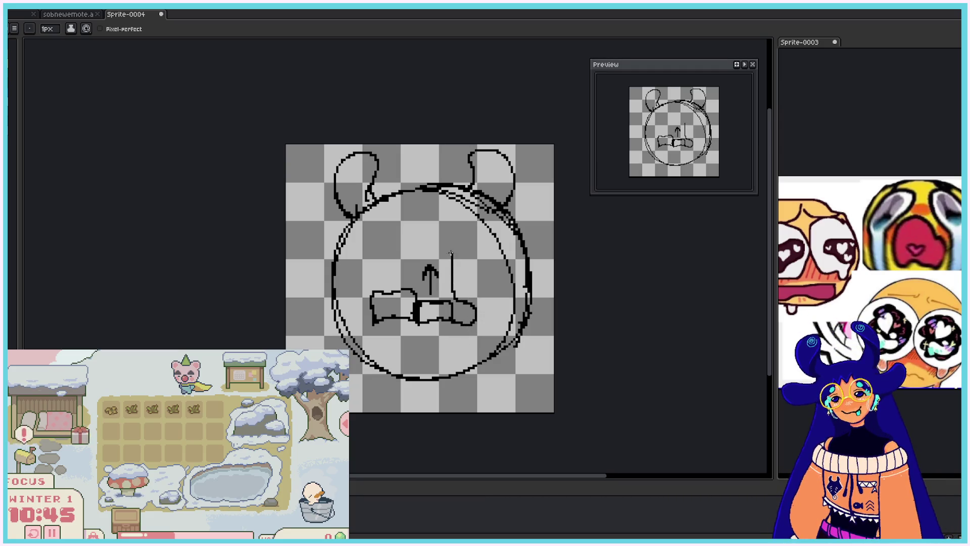
{"action": "mouse_move", "coordinate": [450, 348]}
{"action": "left_mouse_down"}
{"action": "mouse_move", "coordinate": [463, 329]}
{"action": "mouse_move", "coordinate": [463, 343]}
{"action": "mouse_move", "coordinate": [429, 328]}
{"action": "mouse_move", "coordinate": [436, 335]}
{"action": "left_mouse_up"}
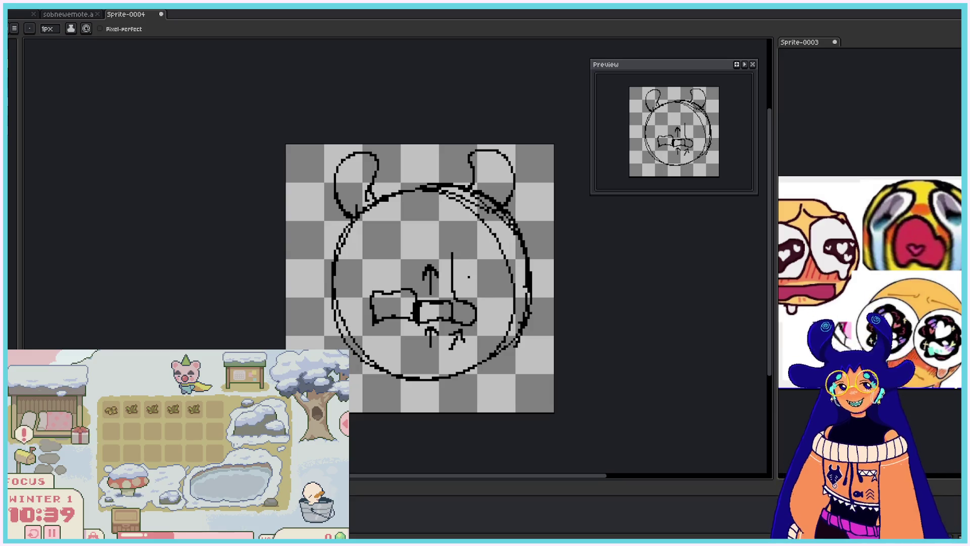
{"action": "mouse_move", "coordinate": [473, 254]}
{"action": "left_mouse_down"}
{"action": "mouse_move", "coordinate": [471, 286]}
{"action": "mouse_move", "coordinate": [480, 286]}
{"action": "left_mouse_up"}
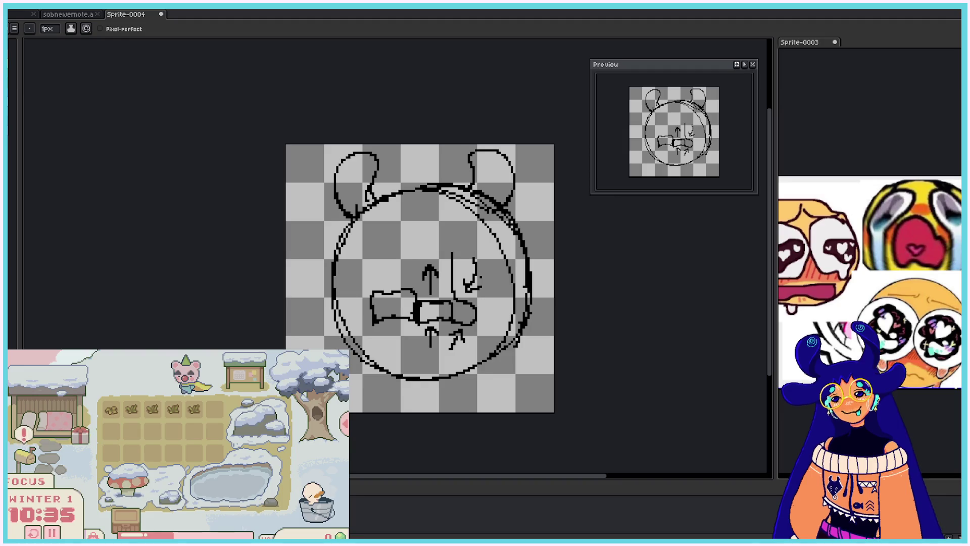
{"action": "key", "text": "ctrl+z"}
{"action": "key", "text": "ctrl+z"}
{"action": "key", "text": "ctrl+z"}
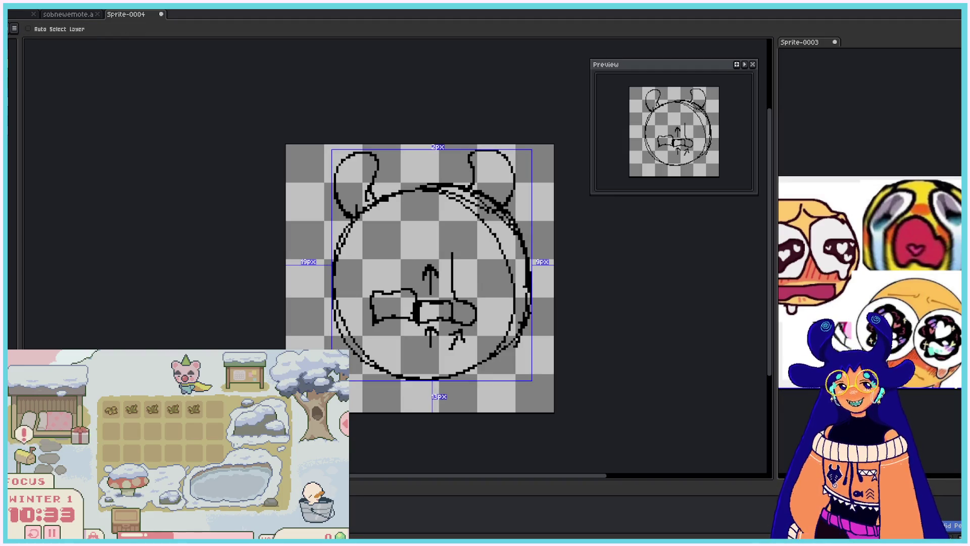
- Undo the remaining mouth and arrow strokes, leaving only the horned head outline
{"action": "key", "text": "ctrl+z"}
{"action": "key", "text": "ctrl+z"}
{"action": "key", "text": "ctrl+z"}
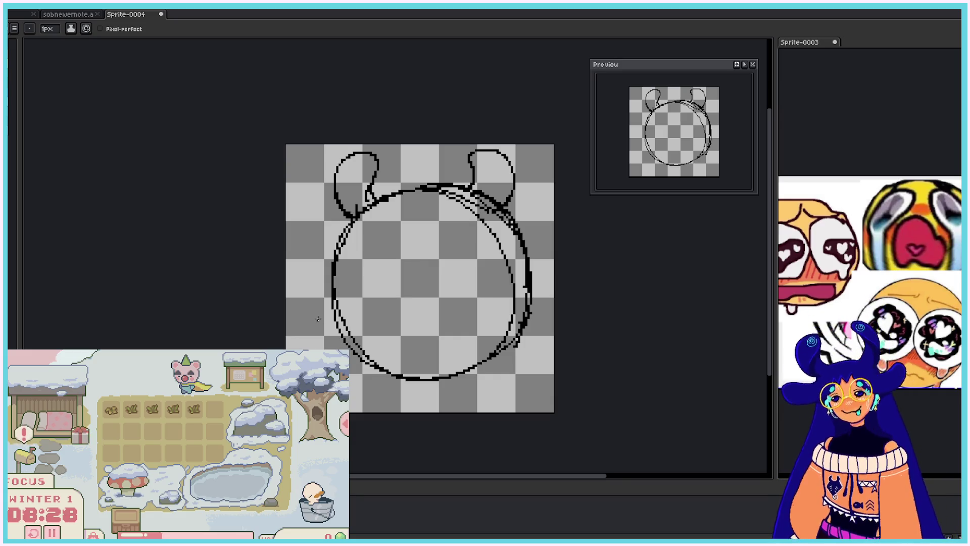
{"action": "left_click_drag", "start_coordinate": [326, 349], "coordinate": [364, 308]}
{"action": "mouse_move", "coordinate": [361, 307]}
{"action": "left_mouse_down"}
{"action": "mouse_move", "coordinate": [399, 311]}
{"action": "mouse_move", "coordinate": [422, 331]}
{"action": "left_mouse_up"}
{"action": "mouse_move", "coordinate": [366, 305]}
{"action": "left_mouse_down"}
{"action": "mouse_move", "coordinate": [469, 355]}
{"action": "mouse_move", "coordinate": [419, 412]}
{"action": "left_mouse_up"}
{"action": "left_click_drag", "start_coordinate": [454, 376], "coordinate": [407, 411]}
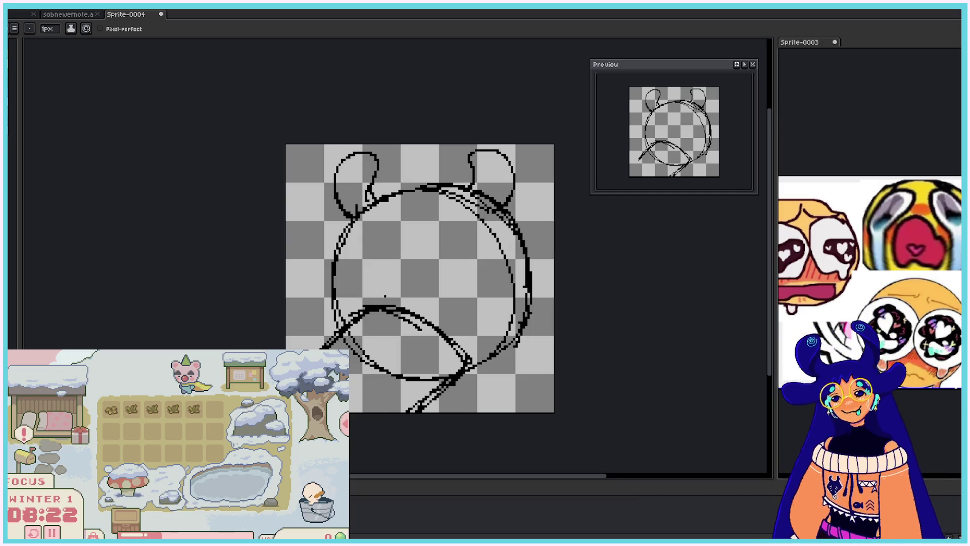
{"action": "key", "text": "ctrl+z"}
{"action": "key", "text": "ctrl+z"}
{"action": "key", "text": "ctrl+z"}
{"action": "key", "text": "ctrl+z"}
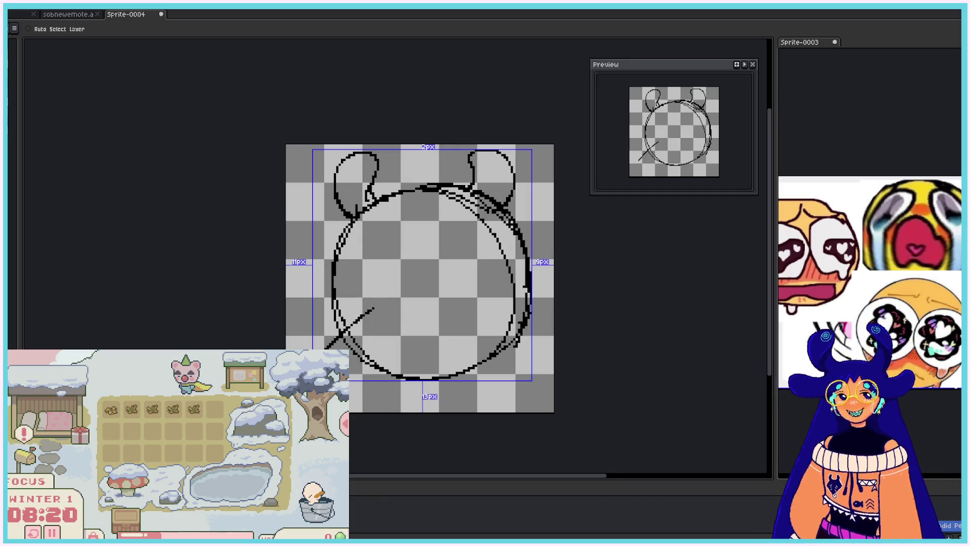
{"action": "mouse_move", "coordinate": [331, 349]}
{"action": "left_mouse_down"}
{"action": "mouse_move", "coordinate": [344, 315]}
{"action": "mouse_move", "coordinate": [437, 335]}
{"action": "mouse_move", "coordinate": [464, 363]}
{"action": "left_mouse_up"}
{"action": "left_click_drag", "start_coordinate": [459, 366], "coordinate": [404, 412]}
{"action": "mouse_move", "coordinate": [436, 292]}
{"action": "left_mouse_down"}
{"action": "mouse_move", "coordinate": [470, 260]}
{"action": "mouse_move", "coordinate": [468, 296]}
{"action": "mouse_move", "coordinate": [483, 281]}
{"action": "mouse_move", "coordinate": [468, 288]}
{"action": "mouse_move", "coordinate": [472, 280]}
{"action": "left_mouse_up"}
{"action": "mouse_move", "coordinate": [351, 276]}
{"action": "left_mouse_down"}
{"action": "mouse_move", "coordinate": [402, 298]}
{"action": "mouse_move", "coordinate": [379, 293]}
{"action": "mouse_move", "coordinate": [486, 274]}
{"action": "mouse_move", "coordinate": [388, 277]}
{"action": "mouse_move", "coordinate": [467, 344]}
{"action": "left_mouse_up"}
{"action": "key", "text": "ctrl+z"}
{"action": "key", "text": "ctrl+z"}
{"action": "key", "text": "ctrl+z"}
{"action": "key", "text": "b"}
{"action": "key", "text": "ctrl+z"}
{"action": "key", "text": "ctrl+z"}
{"action": "key", "text": "ctrl+z"}
{"action": "key", "text": "v"}
{"action": "key", "text": "ctrl+z"}
{"action": "key", "text": "ctrl+z"}
{"action": "key", "text": "ctrl+z"}
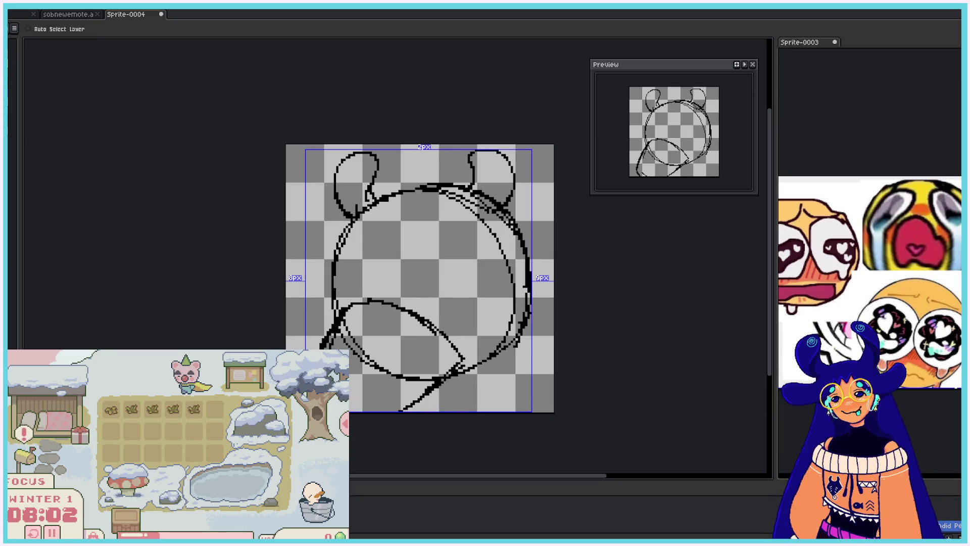
{"action": "key", "text": "ctrl+z"}
{"action": "key", "text": "b"}
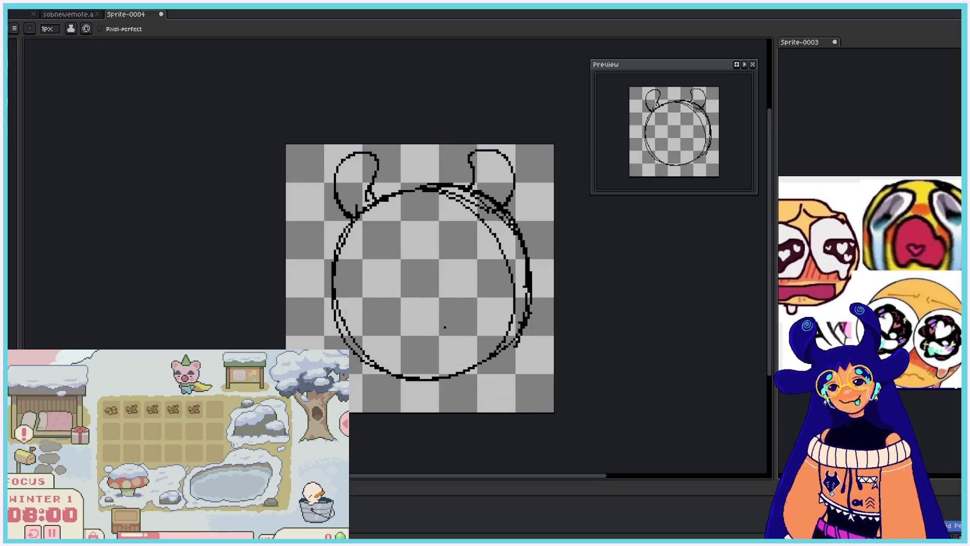
- Draw an oval at the chin with vertical neck lines beneath it
{"action": "mouse_move", "coordinate": [376, 378]}
{"action": "left_mouse_down"}
{"action": "mouse_move", "coordinate": [435, 353]}
{"action": "mouse_move", "coordinate": [361, 371]}
{"action": "left_mouse_up"}
{"action": "left_click_drag", "start_coordinate": [424, 347], "coordinate": [441, 357]}
{"action": "left_click_drag", "start_coordinate": [371, 374], "coordinate": [358, 412]}
{"action": "left_click_drag", "start_coordinate": [378, 374], "coordinate": [372, 379]}
{"action": "left_click_drag", "start_coordinate": [438, 374], "coordinate": [442, 408]}
{"action": "left_click_drag", "start_coordinate": [409, 345], "coordinate": [441, 356]}
{"action": "left_click_drag", "start_coordinate": [435, 379], "coordinate": [444, 385]}
{"action": "mouse_move", "coordinate": [359, 389]}
{"action": "left_mouse_down"}
{"action": "mouse_move", "coordinate": [362, 414]}
{"action": "mouse_move", "coordinate": [386, 411]}
{"action": "left_mouse_up"}
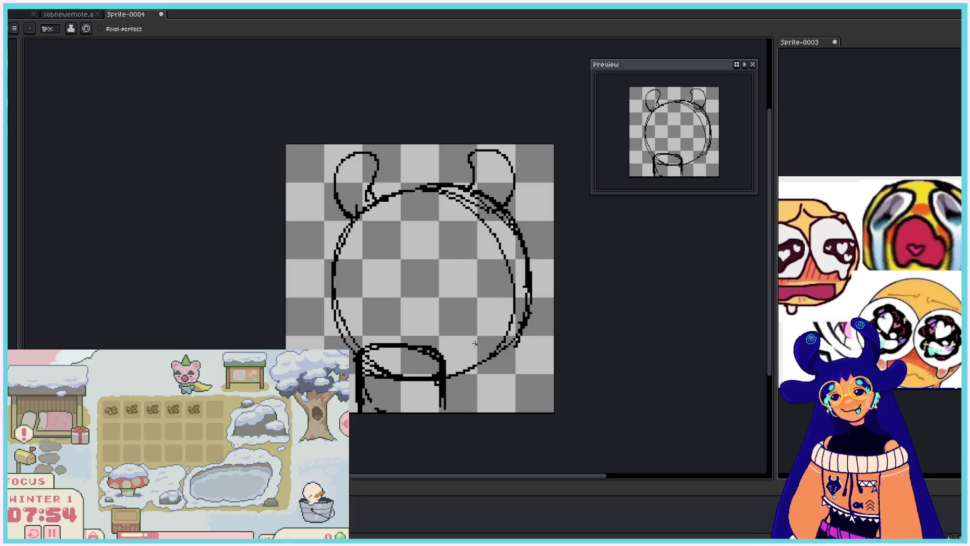
- Add curved and diagonal collar lines below the chin toward both lower corners
{"action": "left_click_drag", "start_coordinate": [449, 387], "coordinate": [490, 407]}
{"action": "left_click_drag", "start_coordinate": [435, 398], "coordinate": [437, 410]}
{"action": "left_click_drag", "start_coordinate": [490, 355], "coordinate": [525, 412]}
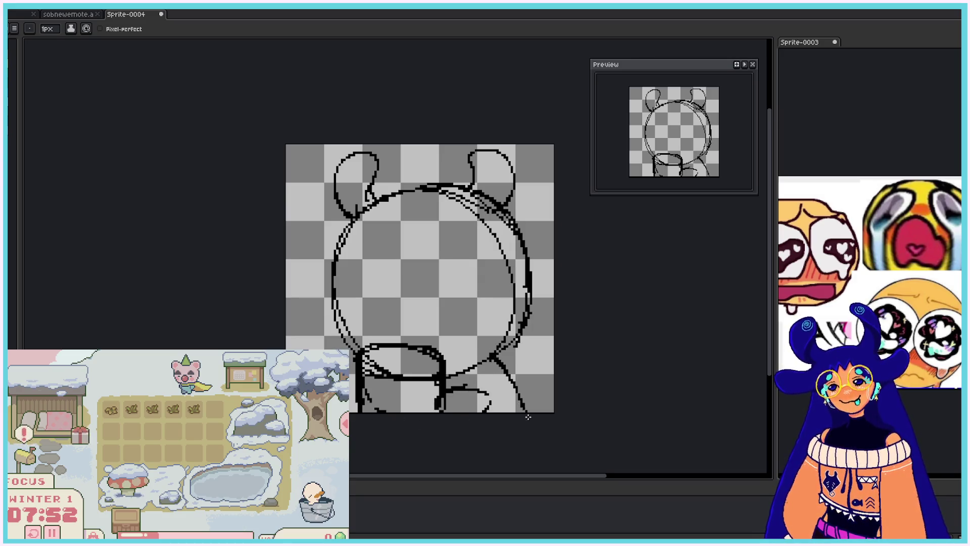
{"action": "left_click_drag", "start_coordinate": [368, 389], "coordinate": [393, 414]}
{"action": "mouse_move", "coordinate": [350, 360]}
{"action": "left_mouse_down"}
{"action": "mouse_move", "coordinate": [350, 393]}
{"action": "mouse_move", "coordinate": [361, 382]}
{"action": "left_mouse_up"}
{"action": "key", "text": "ctrl+z"}
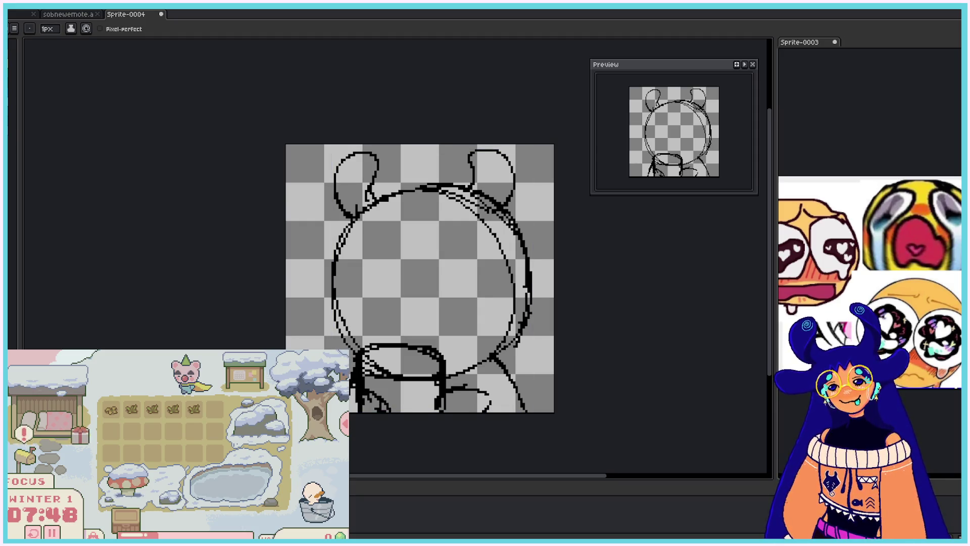
- Trace the oval collar and thicken the lower-left and lower-right head outline
{"action": "mouse_move", "coordinate": [376, 349]}
{"action": "left_mouse_down"}
{"action": "mouse_move", "coordinate": [429, 381]}
{"action": "mouse_move", "coordinate": [439, 369]}
{"action": "mouse_move", "coordinate": [422, 348]}
{"action": "left_mouse_up"}
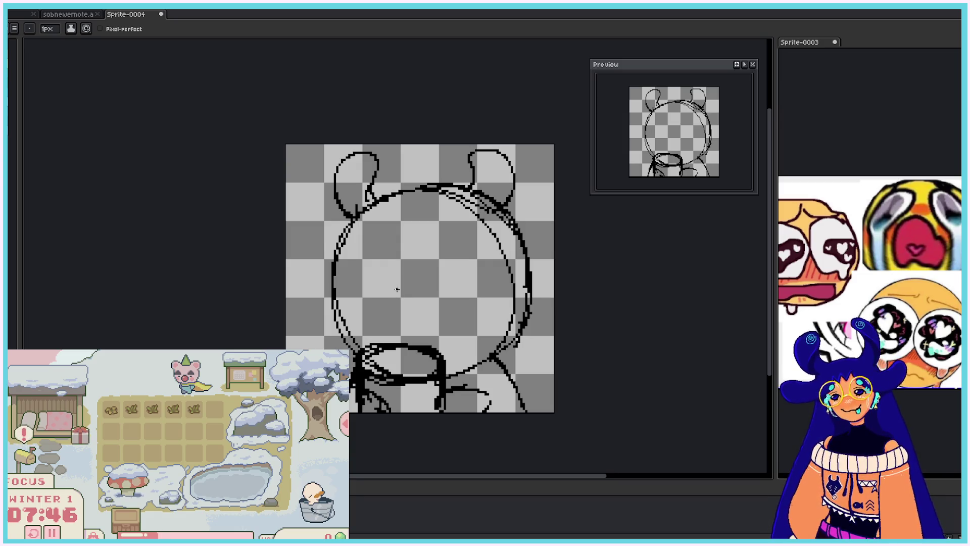
{"action": "mouse_move", "coordinate": [331, 310]}
{"action": "left_mouse_down"}
{"action": "mouse_move", "coordinate": [348, 348]}
{"action": "mouse_move", "coordinate": [360, 348]}
{"action": "left_mouse_up"}
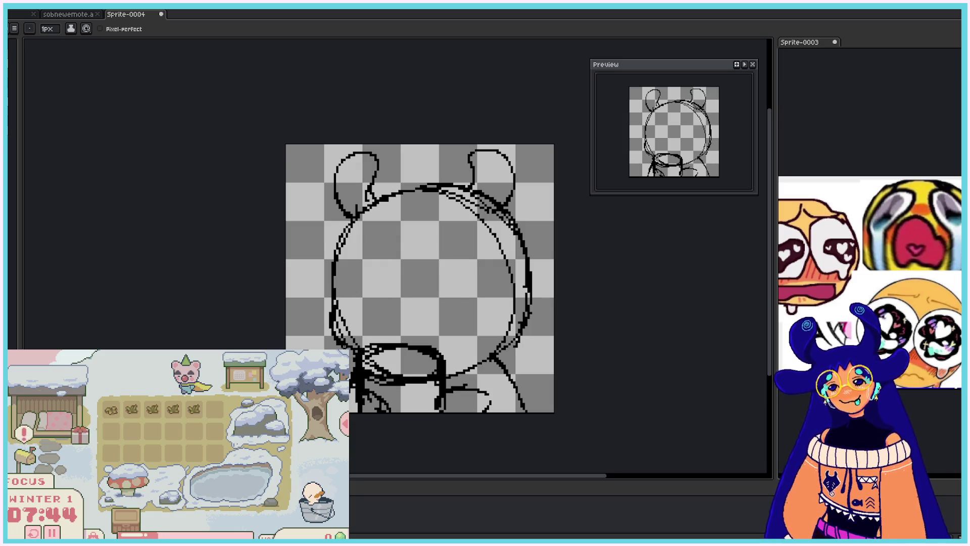
{"action": "mouse_move", "coordinate": [442, 362]}
{"action": "left_mouse_down"}
{"action": "mouse_move", "coordinate": [513, 353]}
{"action": "mouse_move", "coordinate": [520, 336]}
{"action": "mouse_move", "coordinate": [489, 352]}
{"action": "left_mouse_up"}
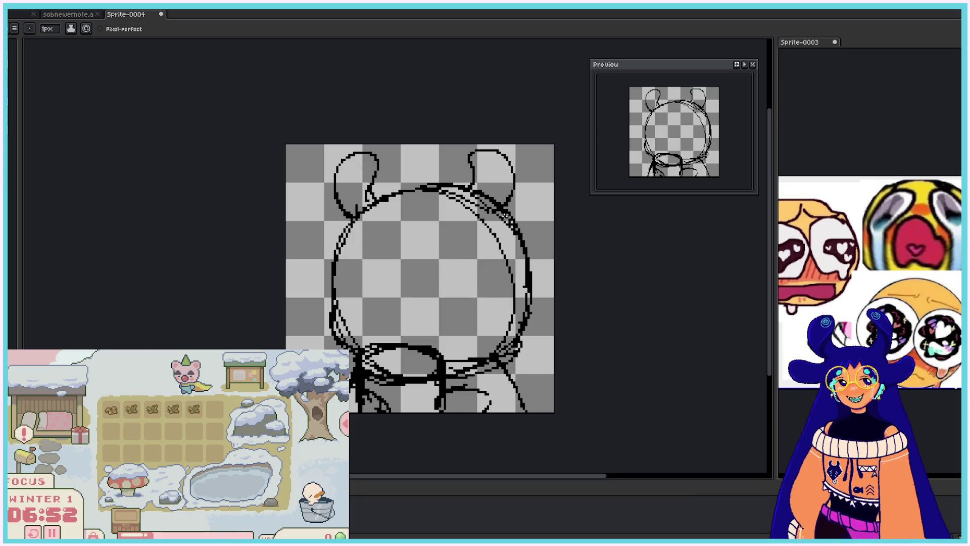
- Darken the head's right edge, draw the zigzag bangs and ink the left ear
{"action": "left_click_drag", "start_coordinate": [523, 270], "coordinate": [523, 305]}
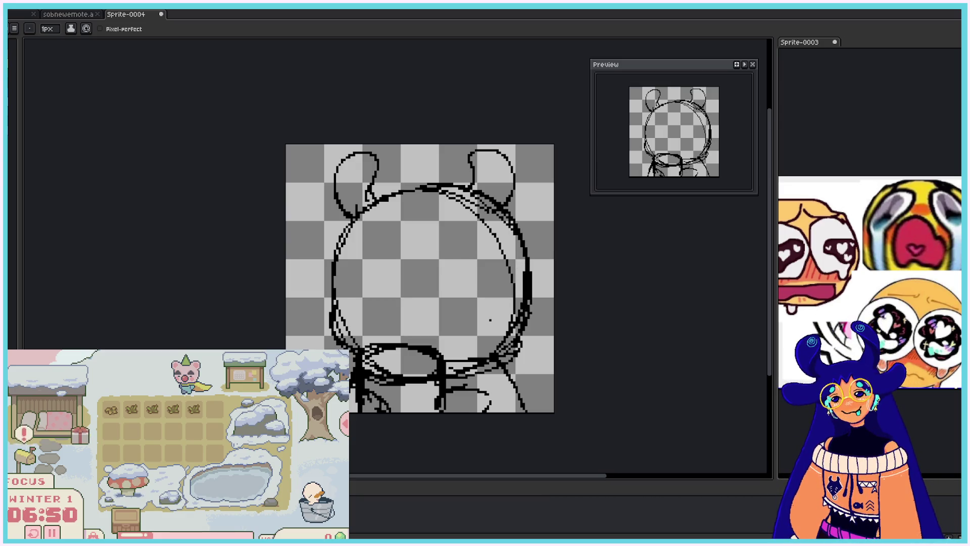
{"action": "mouse_move", "coordinate": [382, 251]}
{"action": "left_mouse_down"}
{"action": "mouse_move", "coordinate": [392, 230]}
{"action": "mouse_move", "coordinate": [431, 238]}
{"action": "mouse_move", "coordinate": [438, 219]}
{"action": "mouse_move", "coordinate": [452, 246]}
{"action": "mouse_move", "coordinate": [447, 238]}
{"action": "mouse_move", "coordinate": [520, 262]}
{"action": "mouse_move", "coordinate": [523, 217]}
{"action": "mouse_move", "coordinate": [515, 257]}
{"action": "left_mouse_up"}
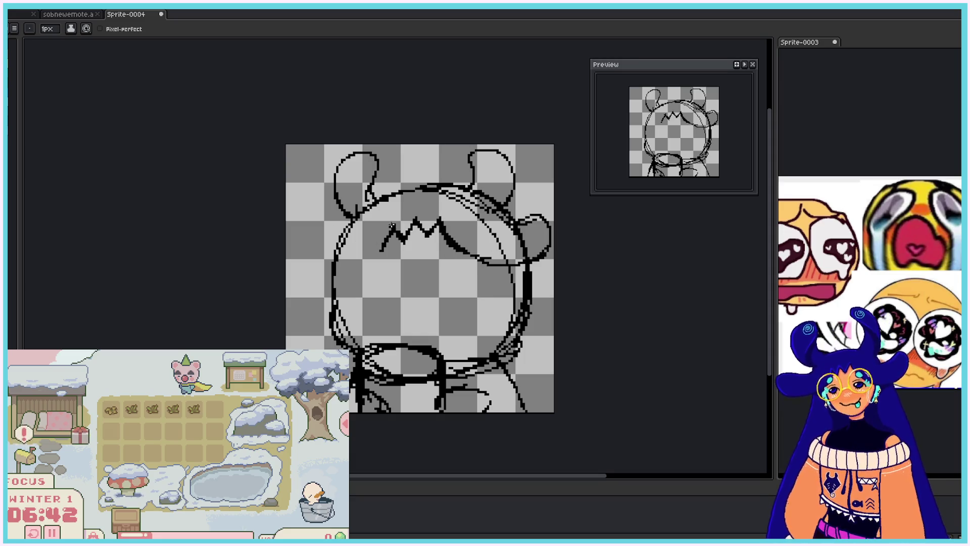
{"action": "mouse_move", "coordinate": [372, 264]}
{"action": "left_mouse_down"}
{"action": "mouse_move", "coordinate": [297, 247]}
{"action": "mouse_move", "coordinate": [315, 260]}
{"action": "mouse_move", "coordinate": [342, 223]}
{"action": "mouse_move", "coordinate": [297, 237]}
{"action": "mouse_move", "coordinate": [356, 268]}
{"action": "left_mouse_up"}
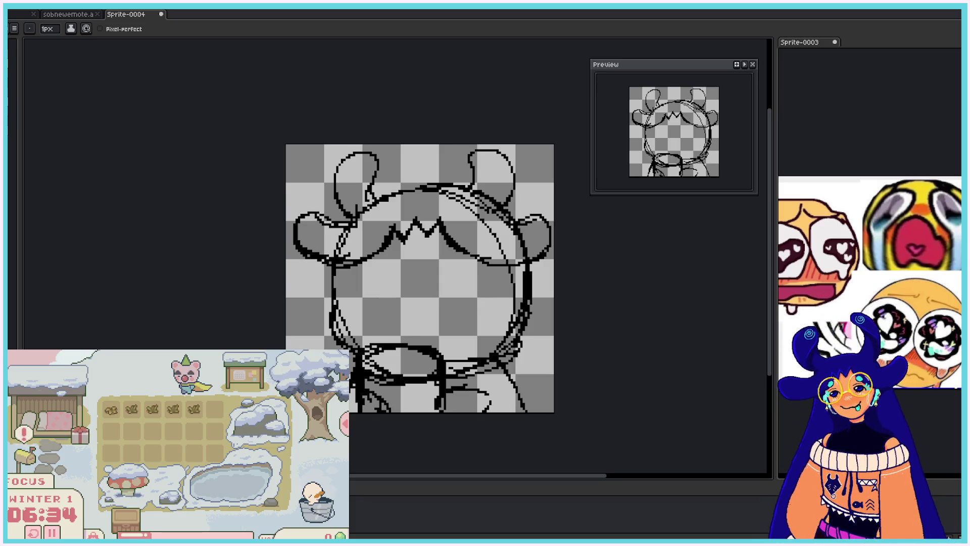
- Draw both downward closed-eye curves and thicken their ends with extra strokes
{"action": "mouse_move", "coordinate": [357, 281]}
{"action": "left_mouse_down"}
{"action": "mouse_move", "coordinate": [363, 300]}
{"action": "mouse_move", "coordinate": [380, 291]}
{"action": "left_mouse_up"}
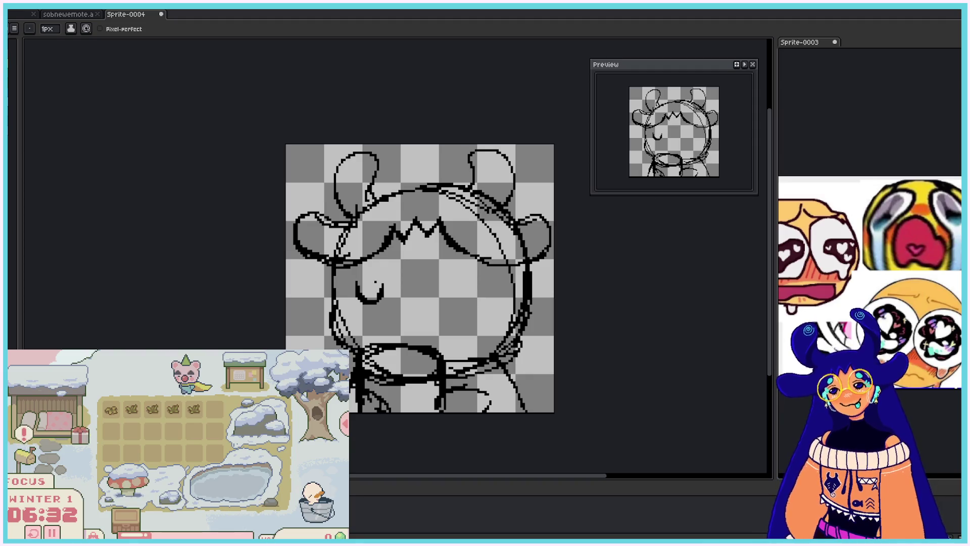
{"action": "key", "text": "ctrl+z"}
{"action": "key", "text": "ctrl+z"}
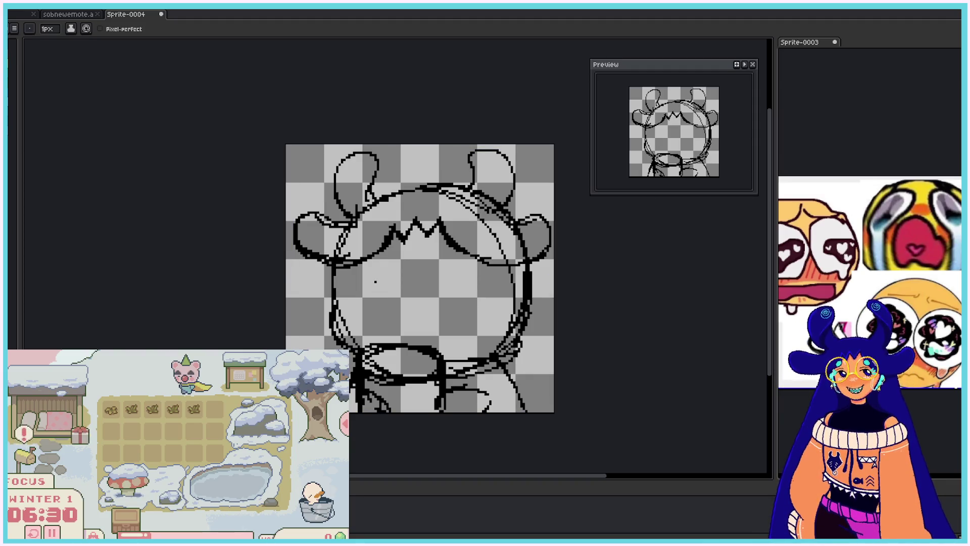
{"action": "mouse_move", "coordinate": [349, 289]}
{"action": "left_mouse_down"}
{"action": "mouse_move", "coordinate": [397, 279]}
{"action": "mouse_move", "coordinate": [353, 292]}
{"action": "left_mouse_up"}
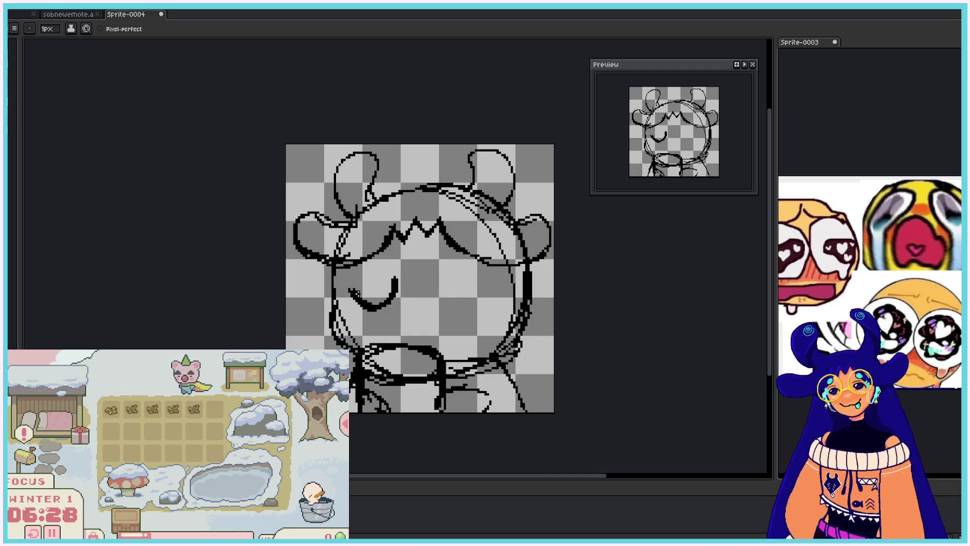
{"action": "mouse_move", "coordinate": [440, 278]}
{"action": "left_mouse_down"}
{"action": "mouse_move", "coordinate": [444, 296]}
{"action": "mouse_move", "coordinate": [472, 310]}
{"action": "mouse_move", "coordinate": [451, 286]}
{"action": "mouse_move", "coordinate": [462, 311]}
{"action": "mouse_move", "coordinate": [487, 286]}
{"action": "left_mouse_up"}
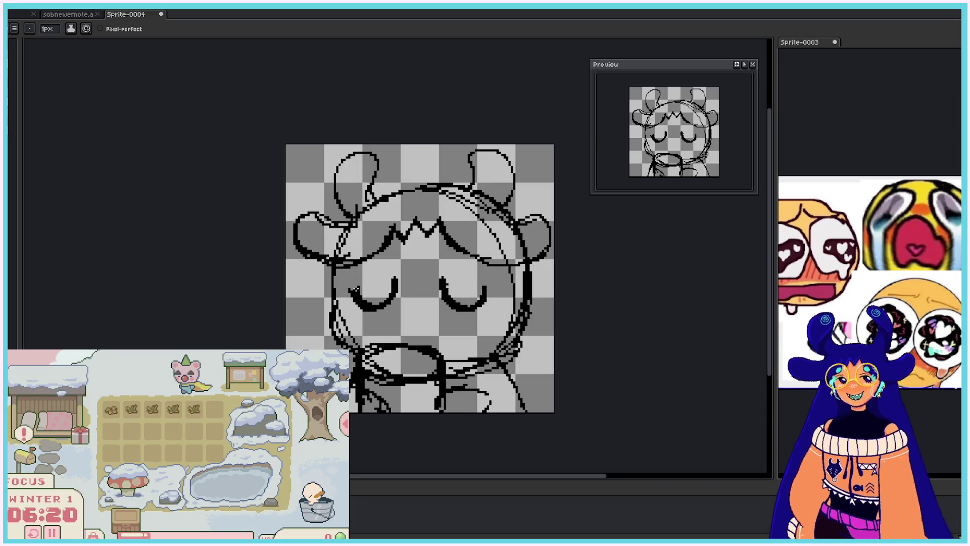
{"action": "left_click_drag", "start_coordinate": [354, 287], "coordinate": [352, 301]}
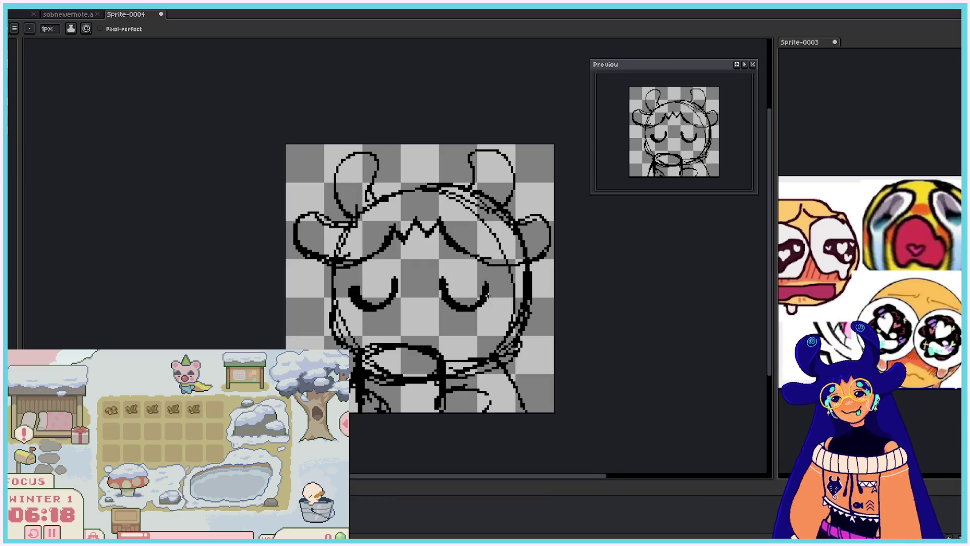
{"action": "left_click_drag", "start_coordinate": [486, 298], "coordinate": [490, 282]}
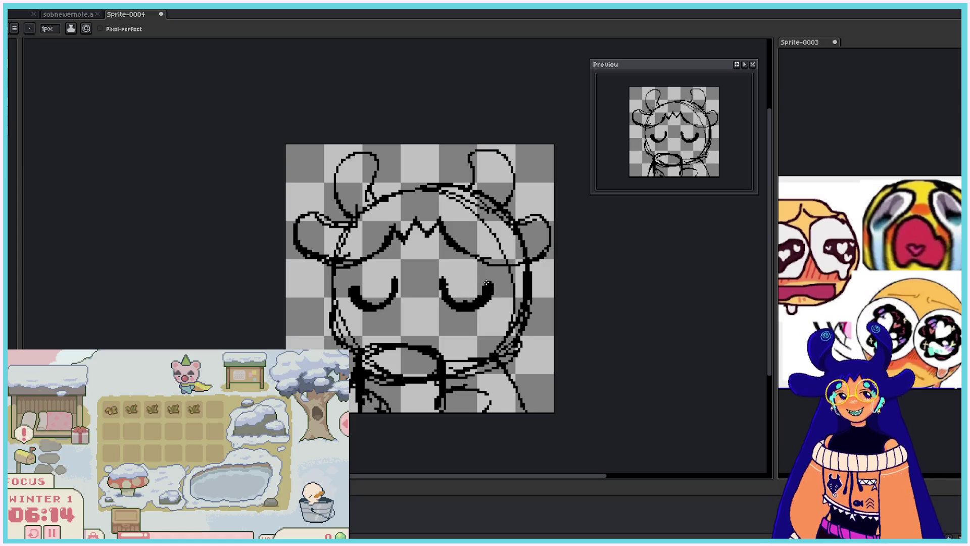
{"action": "left_click_drag", "start_coordinate": [486, 281], "coordinate": [491, 300]}
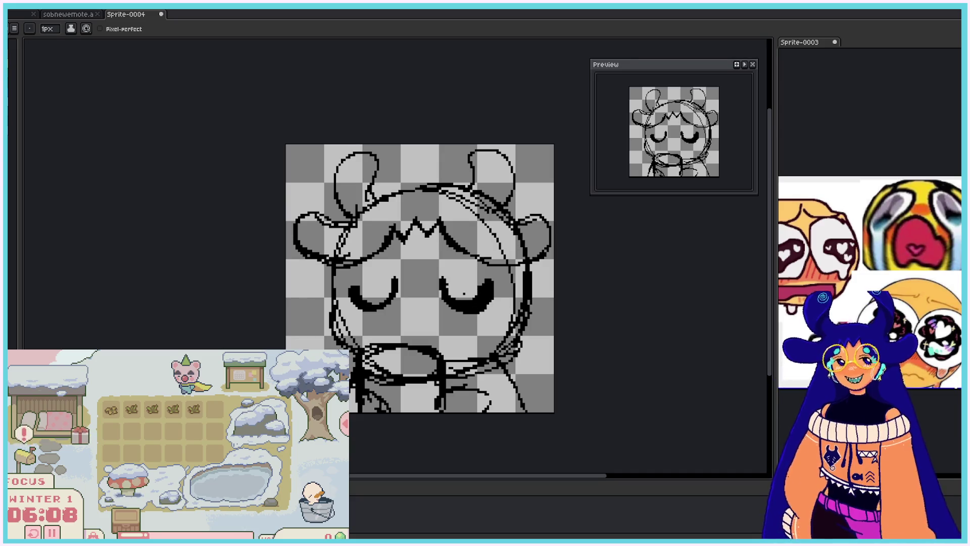
{"action": "key", "text": "b"}
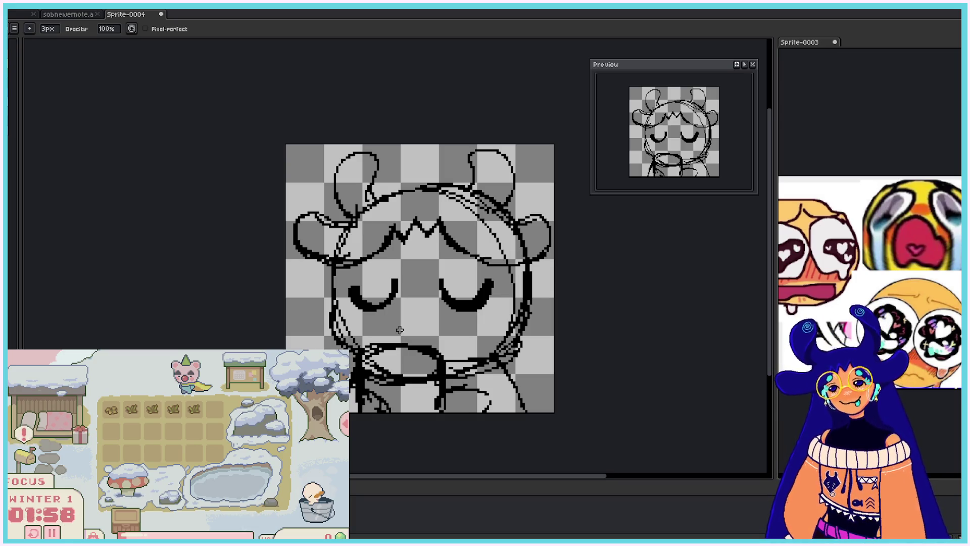
- With the 1px pencil, draw a short lineart stroke below the left eye
{"action": "key", "text": "b"}
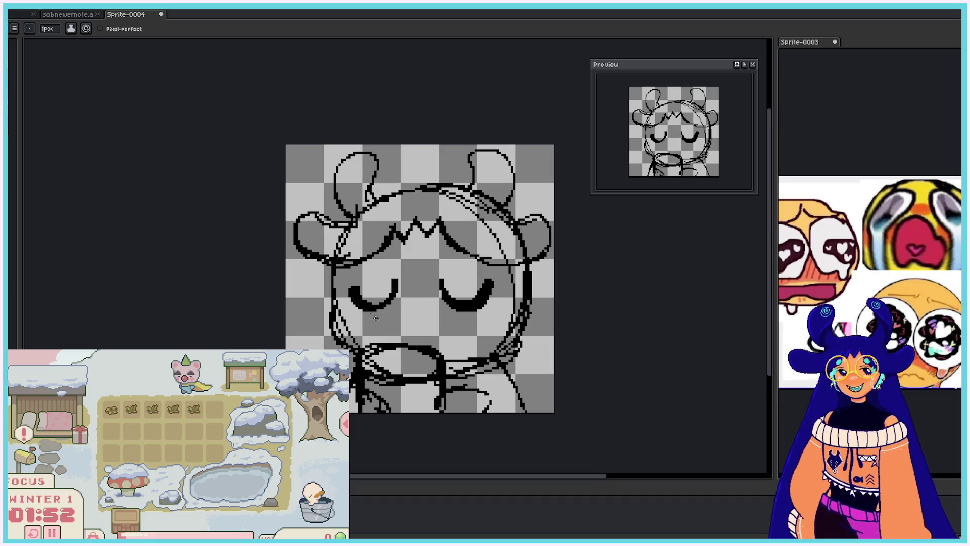
{"action": "left_click_drag", "start_coordinate": [379, 329], "coordinate": [398, 336]}
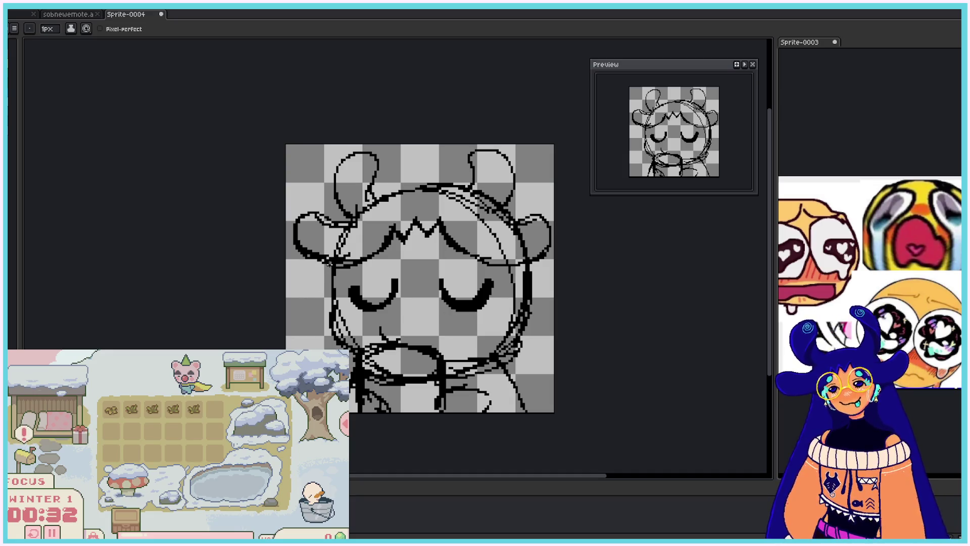
- Add lineart along both sides of the face and undo a first mouth attempt
{"action": "left_click_drag", "start_coordinate": [330, 262], "coordinate": [302, 349]}
{"action": "left_click_drag", "start_coordinate": [530, 273], "coordinate": [553, 348]}
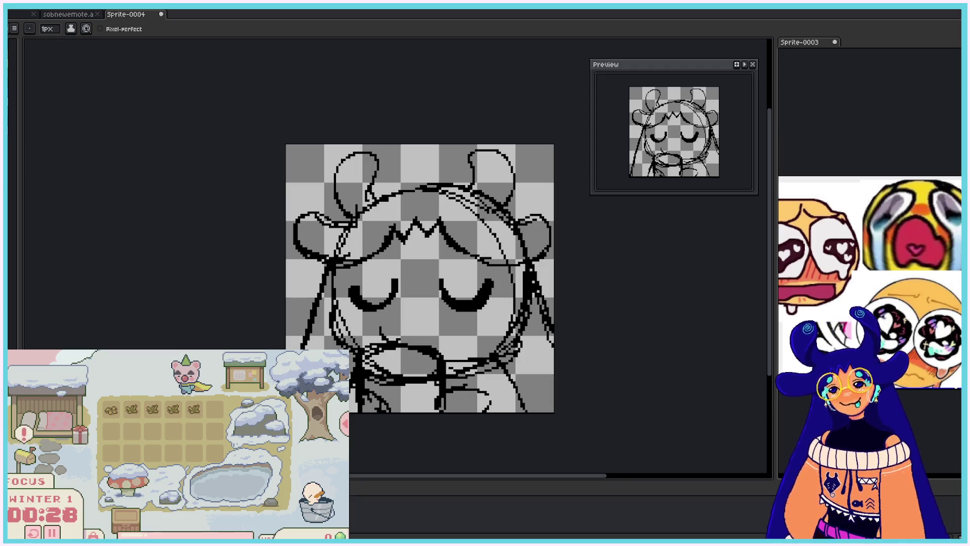
{"action": "mouse_move", "coordinate": [382, 328]}
{"action": "left_mouse_down"}
{"action": "mouse_move", "coordinate": [430, 344]}
{"action": "mouse_move", "coordinate": [445, 329]}
{"action": "mouse_move", "coordinate": [410, 334]}
{"action": "left_mouse_up"}
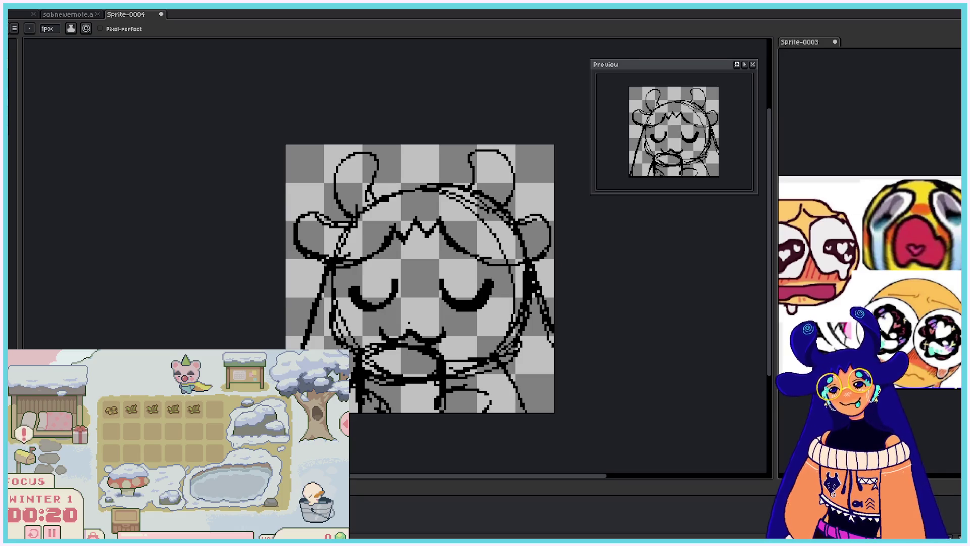
{"action": "key", "text": "v"}
{"action": "key", "text": "ctrl+z"}
{"action": "key", "text": "ctrl+z"}
{"action": "key", "text": "ctrl+z"}
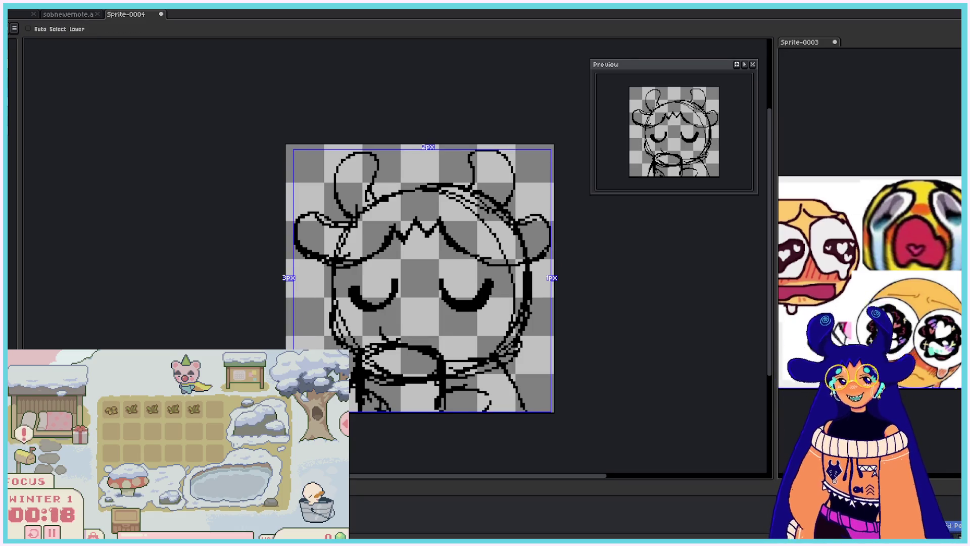
{"action": "key", "text": "b"}
- Draw the mouth as a wavy 1px line under the closed eyes
{"action": "mouse_move", "coordinate": [386, 320]}
{"action": "left_mouse_down"}
{"action": "mouse_move", "coordinate": [410, 329]}
{"action": "mouse_move", "coordinate": [394, 335]}
{"action": "left_mouse_up"}
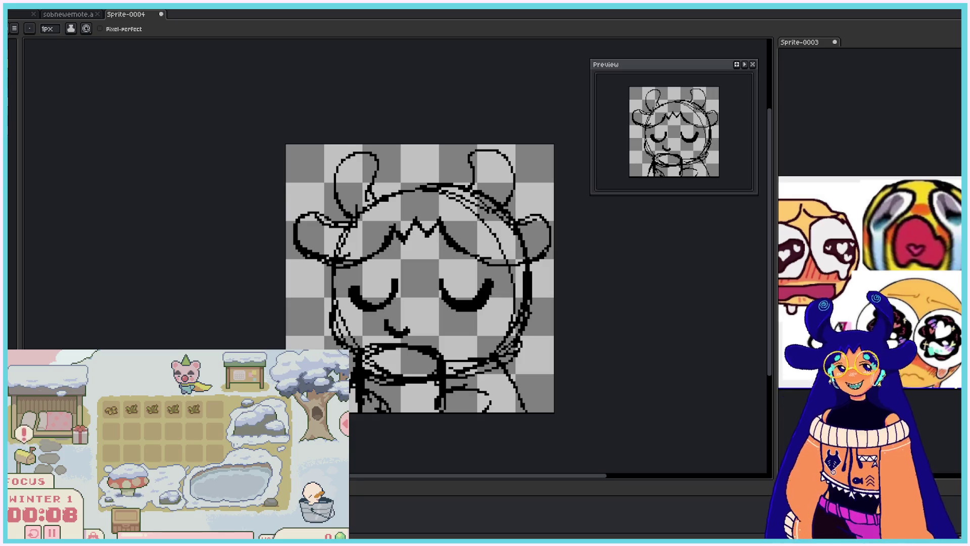
{"action": "left_click_drag", "start_coordinate": [408, 331], "coordinate": [413, 323]}
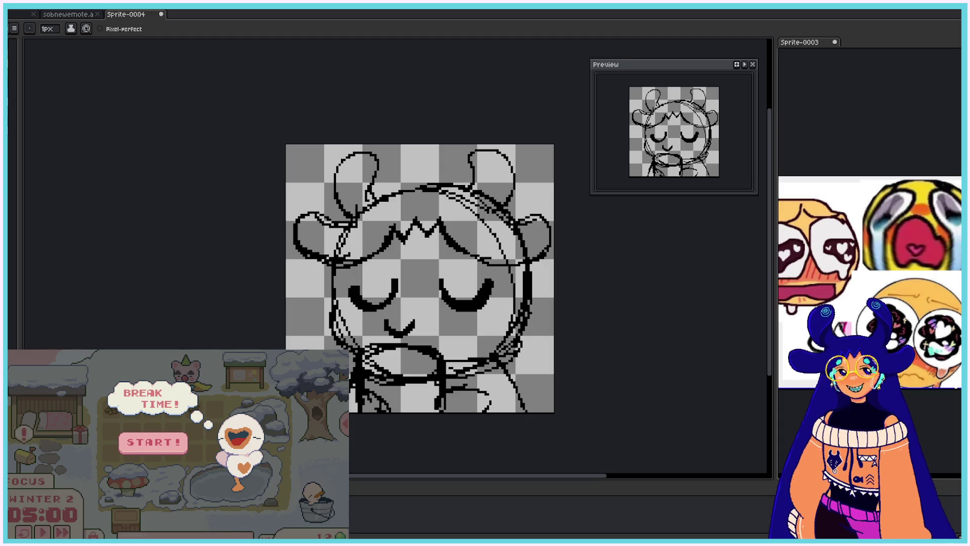
{"action": "left_click", "coordinate": [143, 447]}
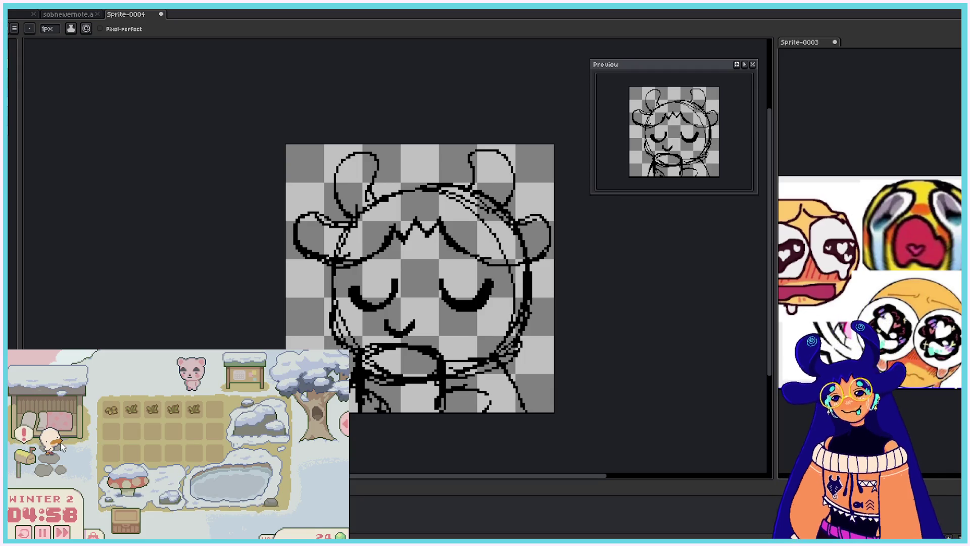
{"action": "left_click", "coordinate": [61, 446]}
{"action": "left_click_drag", "start_coordinate": [413, 325], "coordinate": [449, 323]}
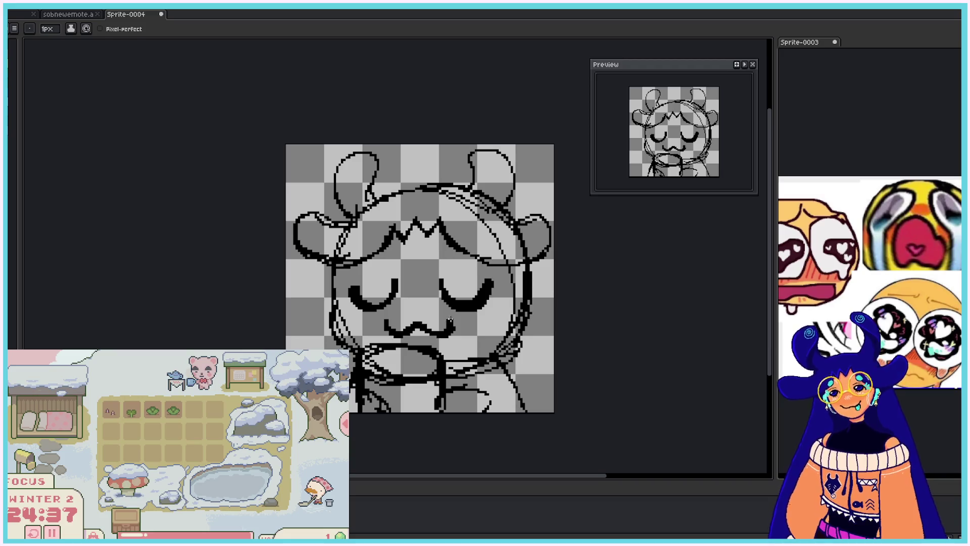
{"action": "key", "text": "e"}
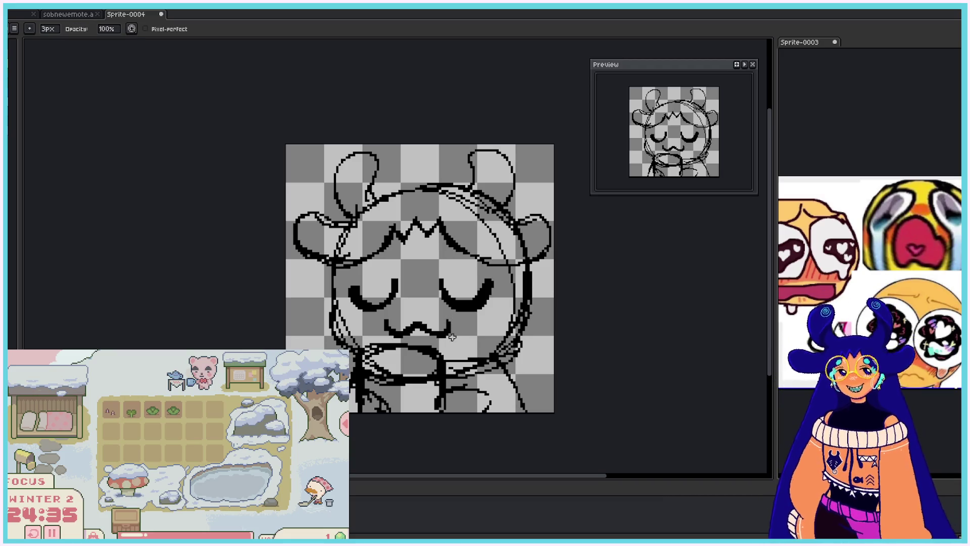
{"action": "key", "text": "b"}
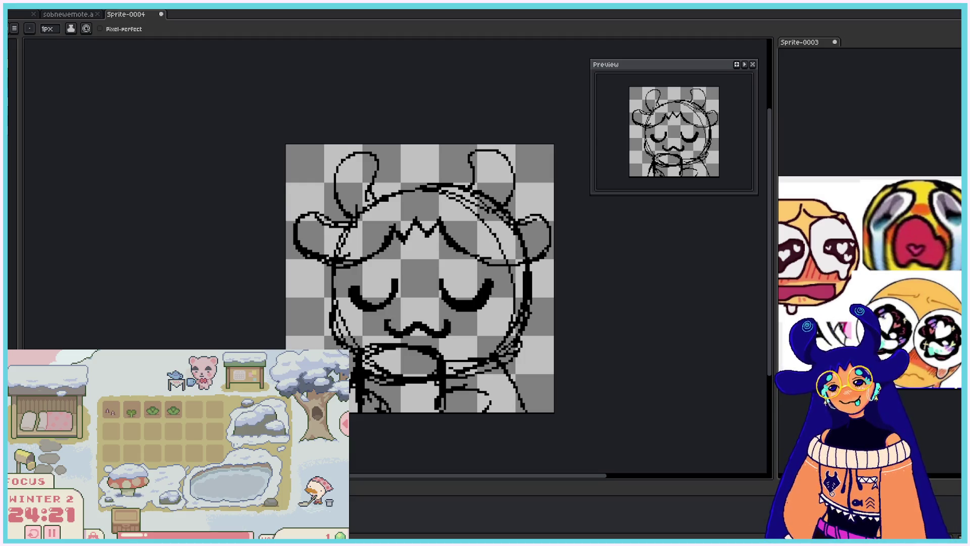
{"action": "left_click", "coordinate": [53, 13]}
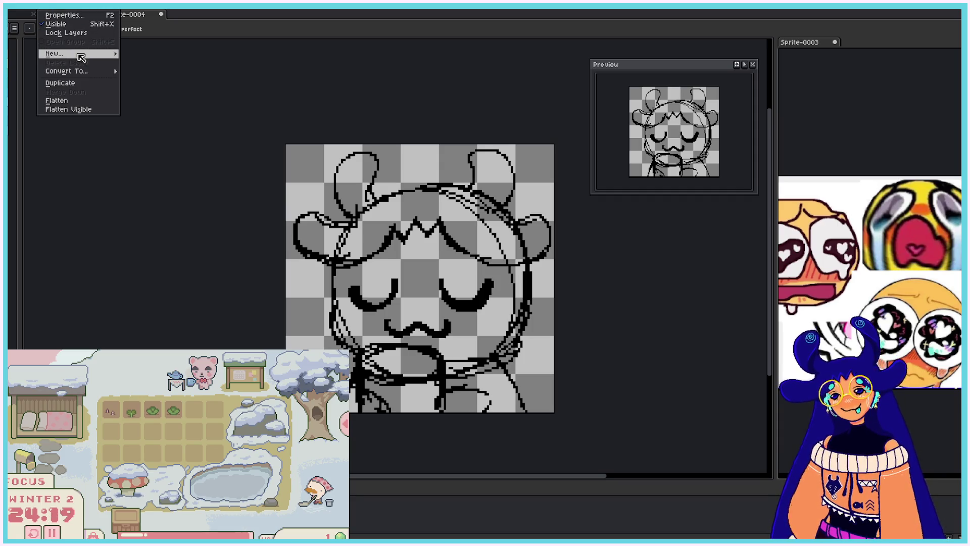
- Set the sketch layer's opacity to 35% in Layer Properties
{"action": "mouse_move", "coordinate": [76, 56]}
{"action": "left_click", "coordinate": [147, 57]}
{"action": "key", "text": "shift+p"}
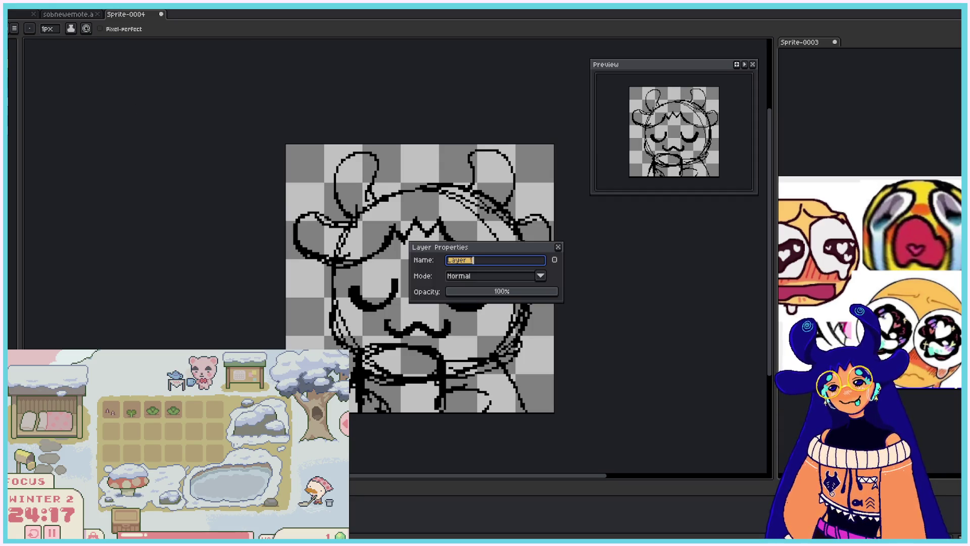
{"action": "key", "text": "Return"}
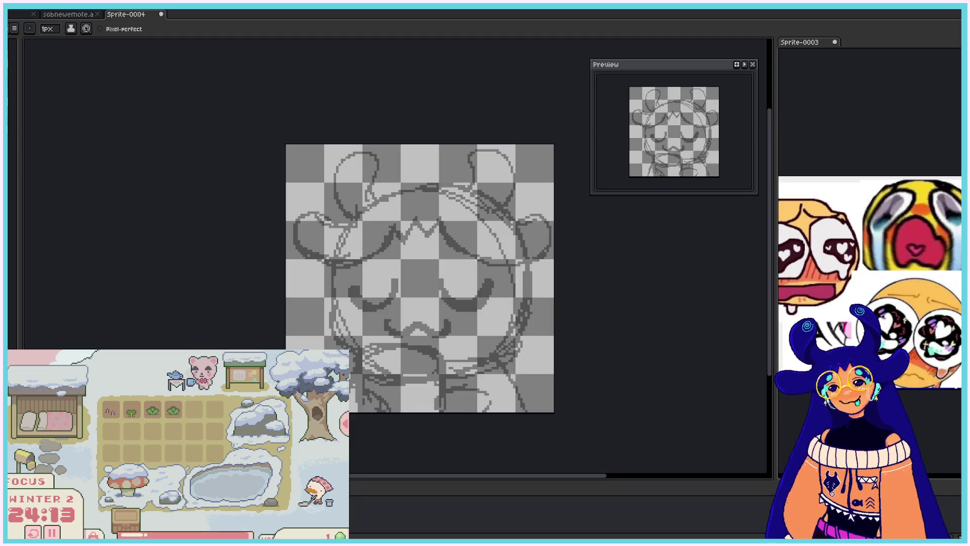
{"action": "scroll", "coordinate": [525, 375], "scroll_direction": "up", "scroll_amount": 1}
{"action": "scroll", "coordinate": [519, 370], "scroll_direction": "down", "scroll_amount": 1}
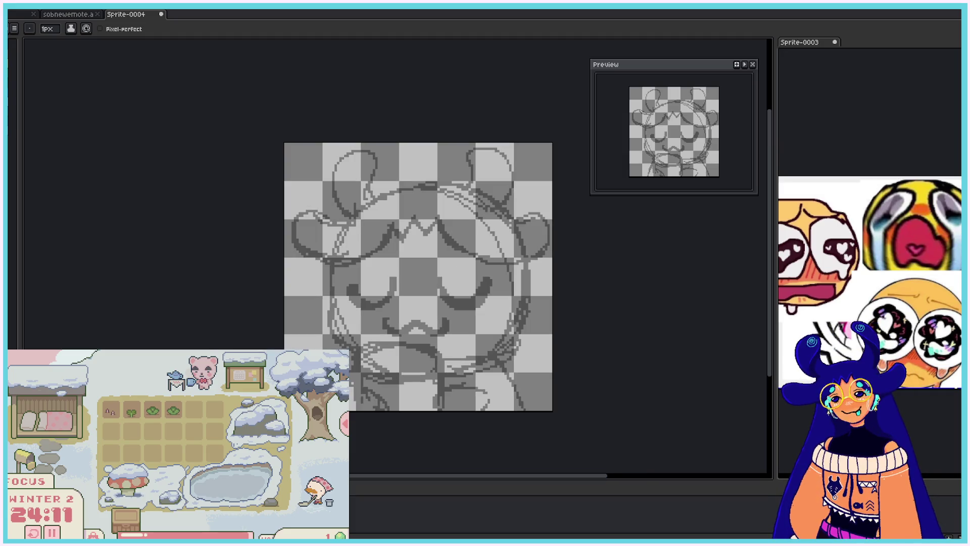
- Select the whole sketch and stretch it to about 116.7×118.9 px, moving it down
{"action": "key", "text": "ctrl+a"}
{"action": "key", "text": "ctrl+d"}
{"action": "key", "text": "ctrl+a"}
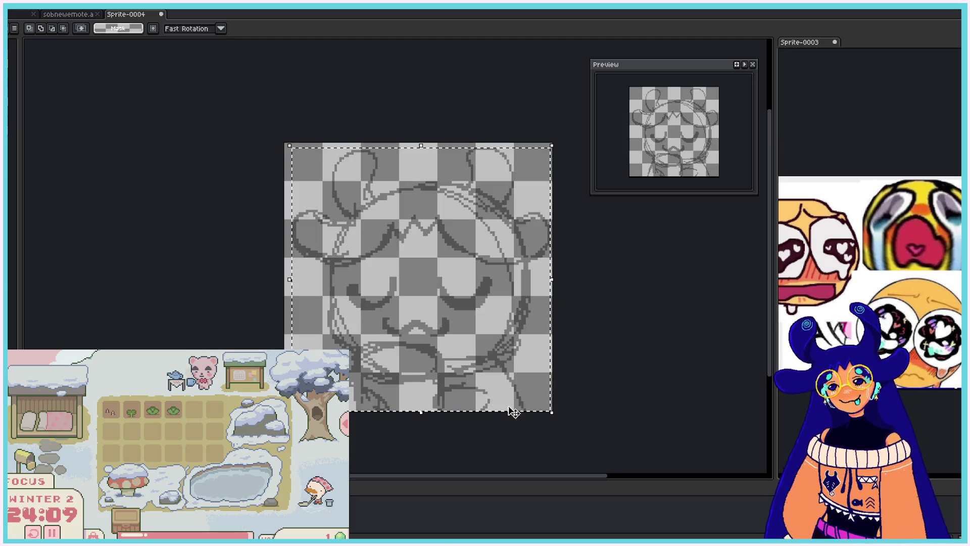
{"action": "left_click_drag", "start_coordinate": [289, 145], "coordinate": [276, 132]}
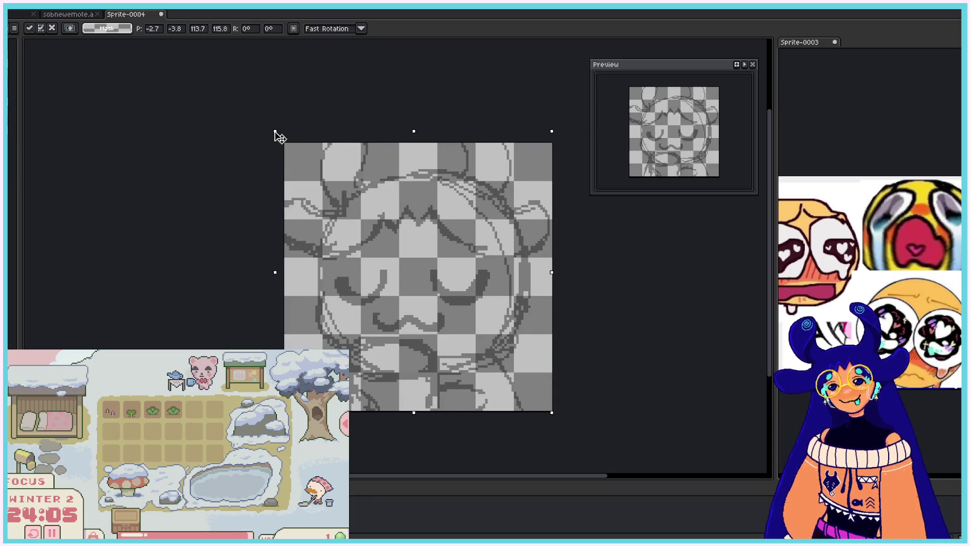
{"action": "left_click_drag", "start_coordinate": [553, 412], "coordinate": [563, 422]}
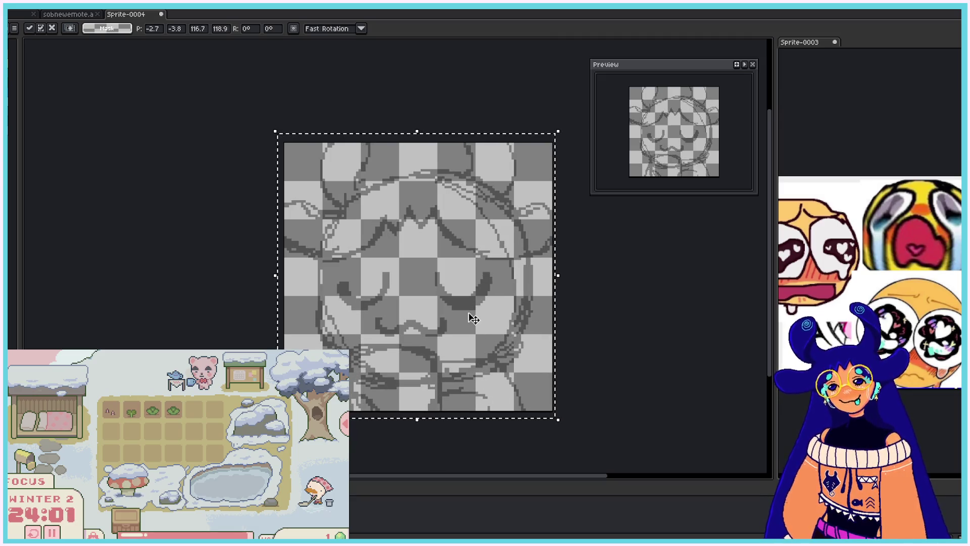
{"action": "left_click_drag", "start_coordinate": [459, 176], "coordinate": [460, 186]}
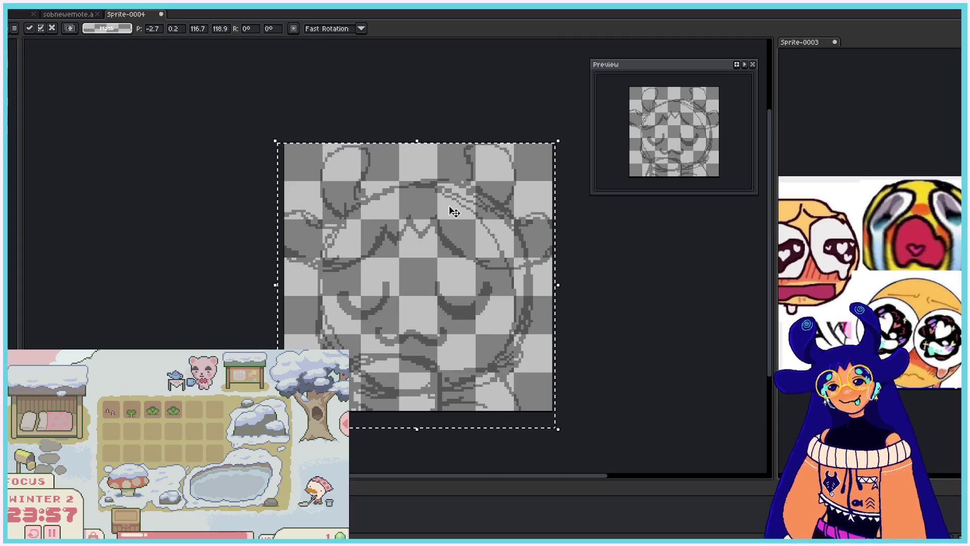
- Nudge the enlarged sketch into position, apply the transform, and return to the pencil
{"action": "key", "text": "Up"}
{"action": "key", "text": "Up"}
{"action": "key", "text": "Down"}
{"action": "key", "text": "Down"}
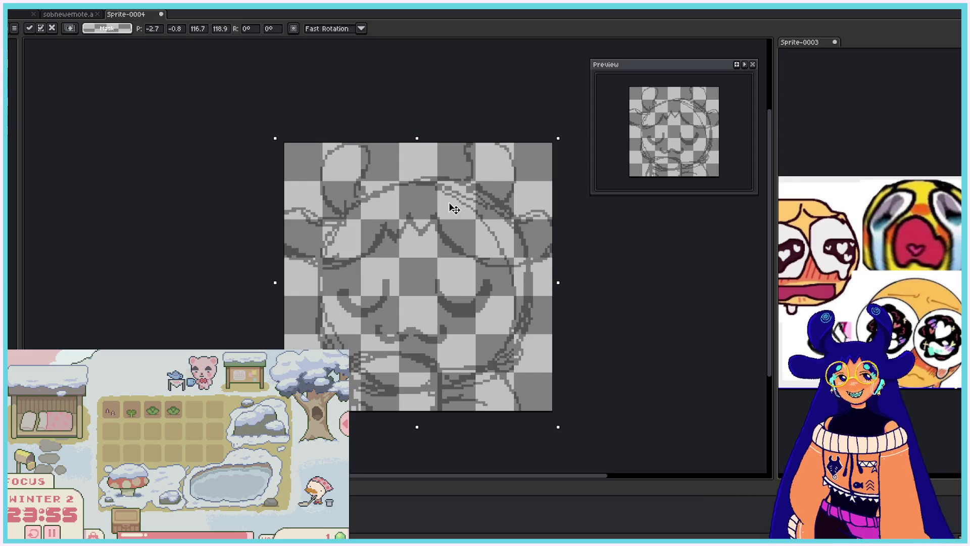
{"action": "key", "text": "Down"}
{"action": "key", "text": "Down"}
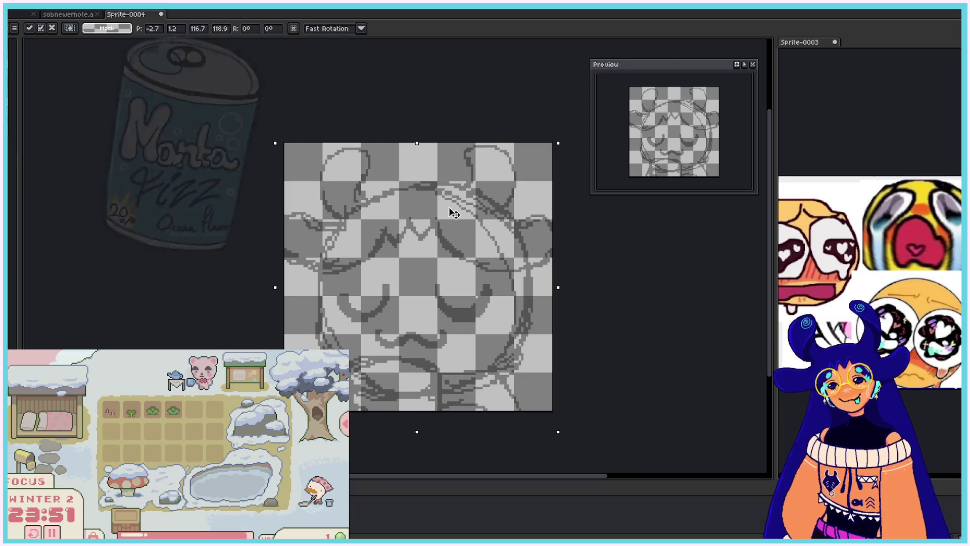
{"action": "key", "text": "Up"}
{"action": "key", "text": "ctrl+d"}
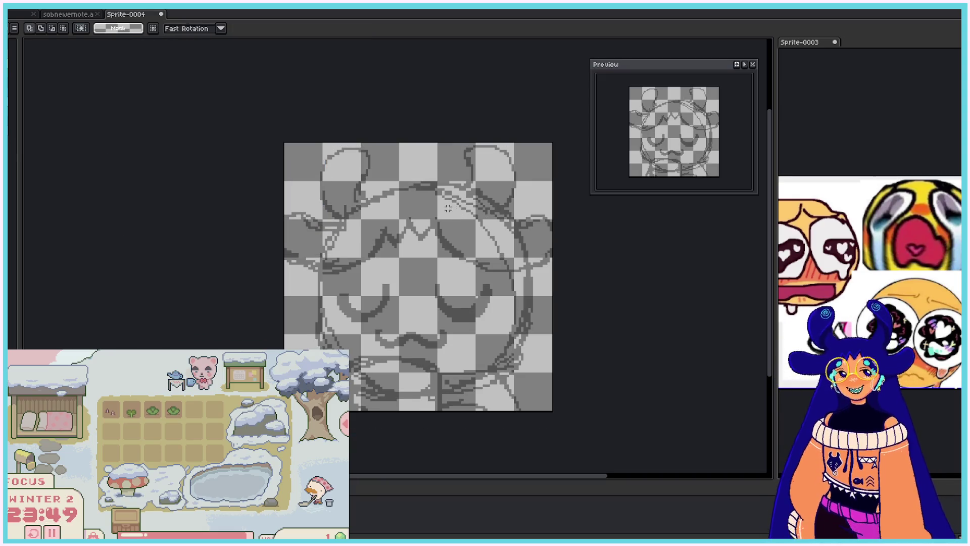
{"action": "key", "text": "b"}
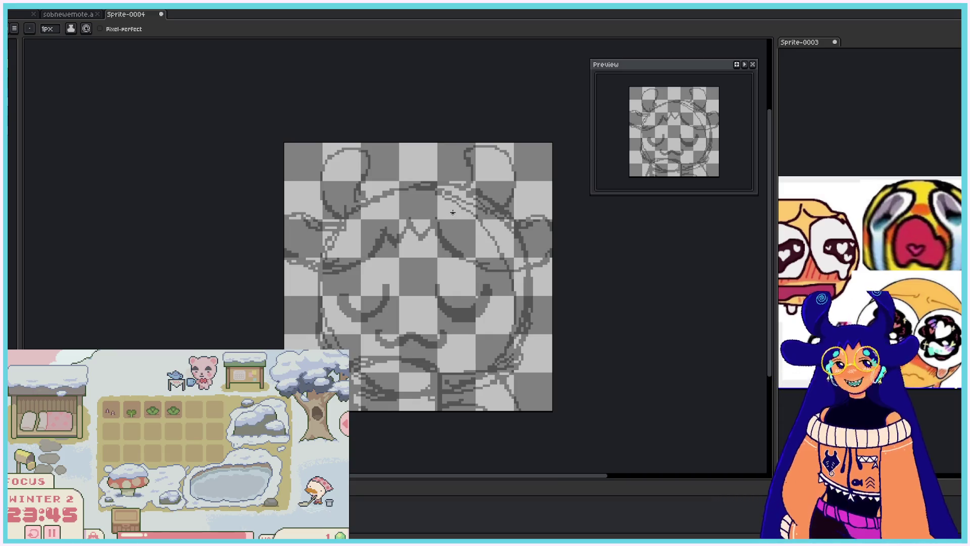
{"action": "scroll", "coordinate": [453, 213], "scroll_direction": "up", "scroll_amount": 1}
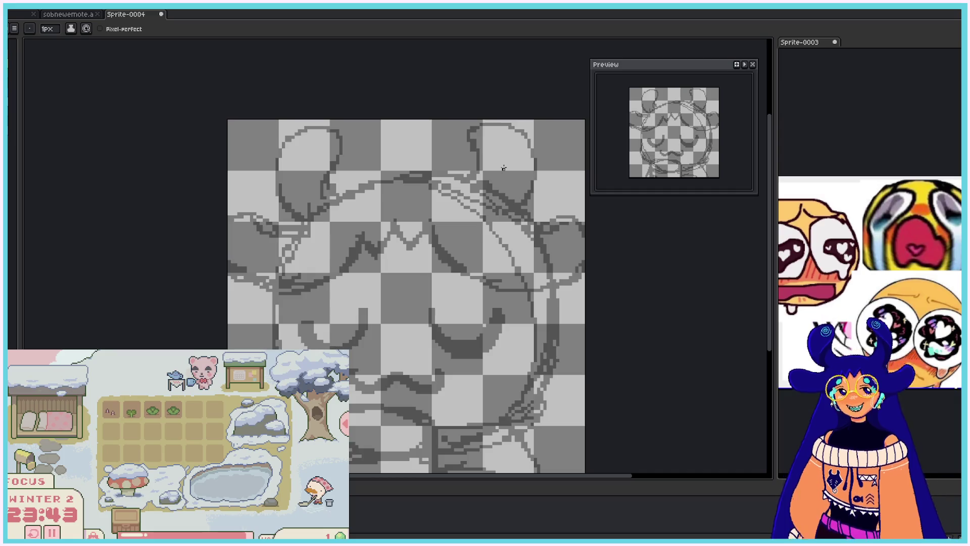
- Set the pencil brush size and trace the right horn outline, retrying the stroke several times
{"action": "left_click", "coordinate": [48, 29]}
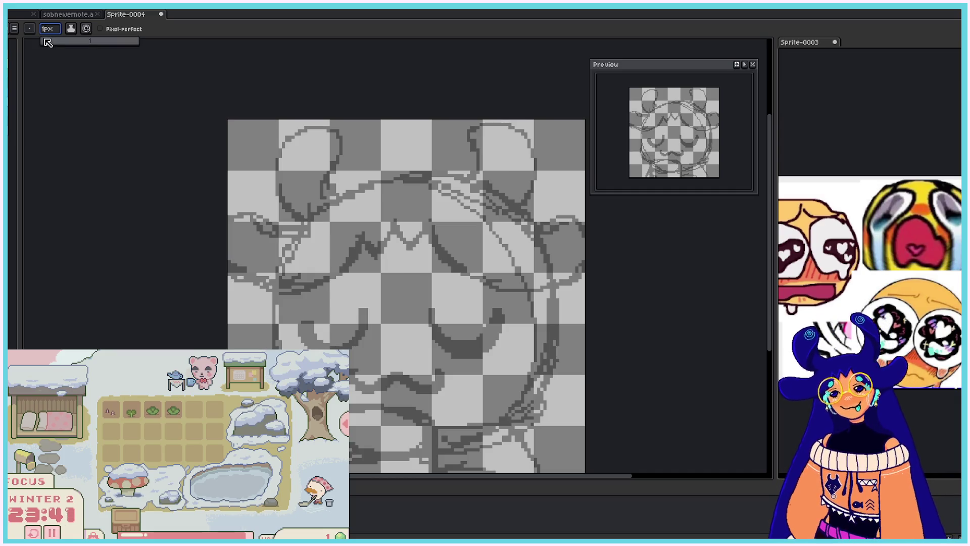
{"action": "scroll", "coordinate": [44, 29], "scroll_direction": "up", "scroll_amount": 1}
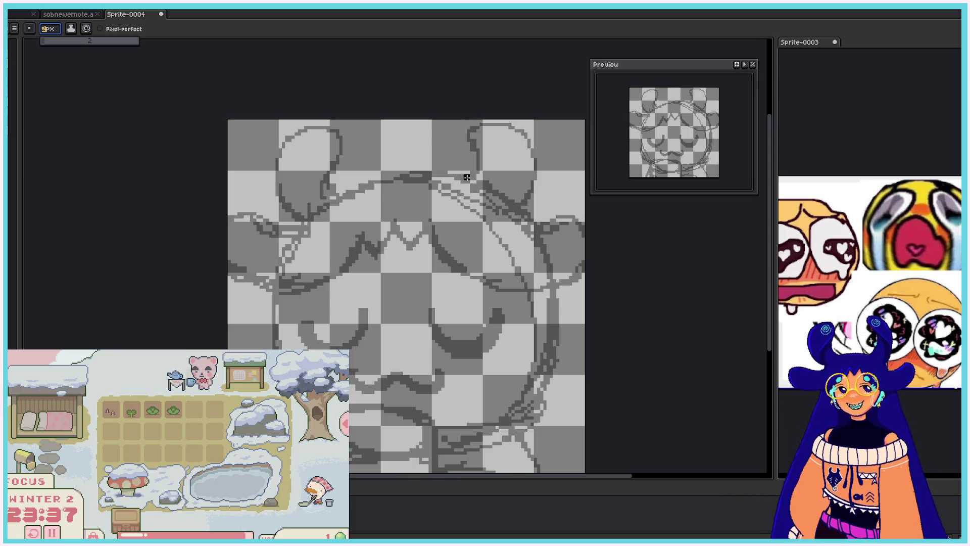
{"action": "mouse_move", "coordinate": [454, 180]}
{"action": "left_mouse_down"}
{"action": "mouse_move", "coordinate": [467, 144]}
{"action": "mouse_move", "coordinate": [524, 191]}
{"action": "mouse_move", "coordinate": [515, 186]}
{"action": "left_mouse_up"}
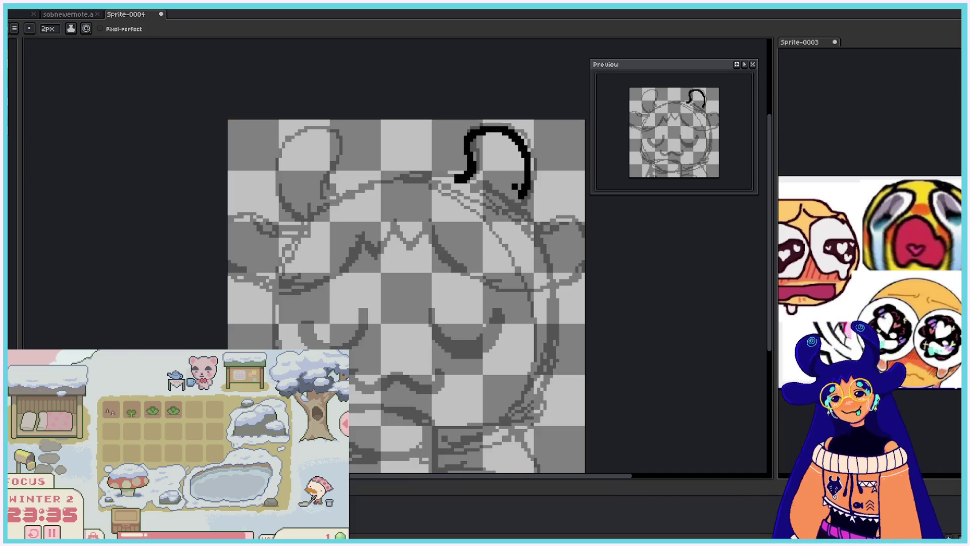
{"action": "key", "text": "ctrl+z"}
{"action": "mouse_move", "coordinate": [457, 180]}
{"action": "left_mouse_down"}
{"action": "mouse_move", "coordinate": [465, 157]}
{"action": "mouse_move", "coordinate": [517, 210]}
{"action": "left_mouse_up"}
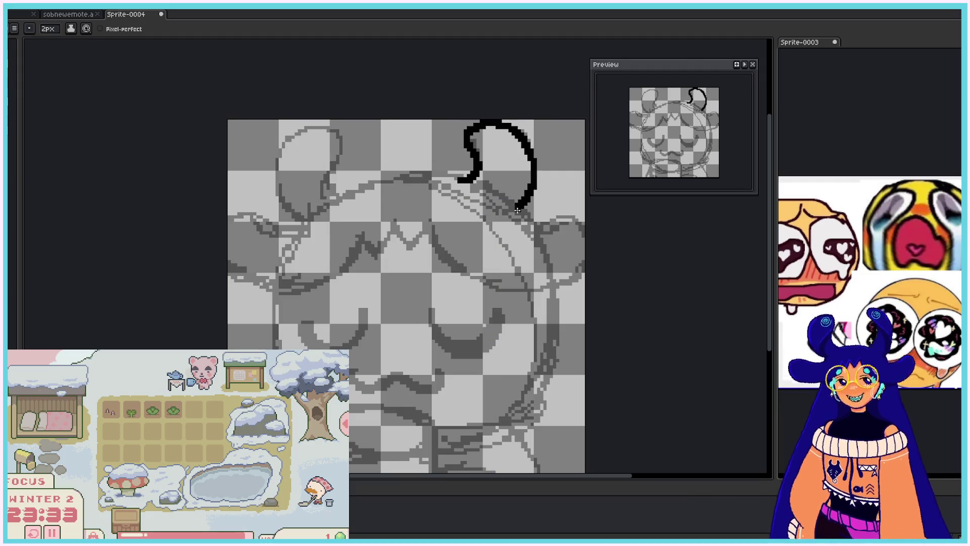
{"action": "key", "text": "ctrl+z"}
{"action": "mouse_move", "coordinate": [457, 180]}
{"action": "left_mouse_down"}
{"action": "mouse_move", "coordinate": [520, 133]}
{"action": "mouse_move", "coordinate": [525, 207]}
{"action": "mouse_move", "coordinate": [475, 127]}
{"action": "mouse_move", "coordinate": [516, 216]}
{"action": "left_mouse_up"}
{"action": "key", "text": "ctrl+z"}
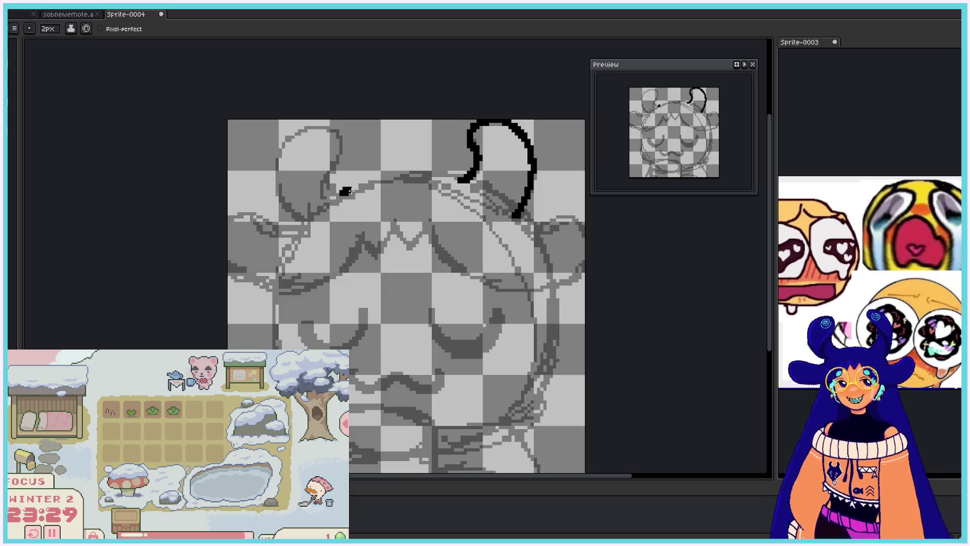
- Ink the head's top edge with a hook on the left horn, then begin the bangs zigzag
{"action": "left_click_drag", "start_coordinate": [340, 190], "coordinate": [472, 174]}
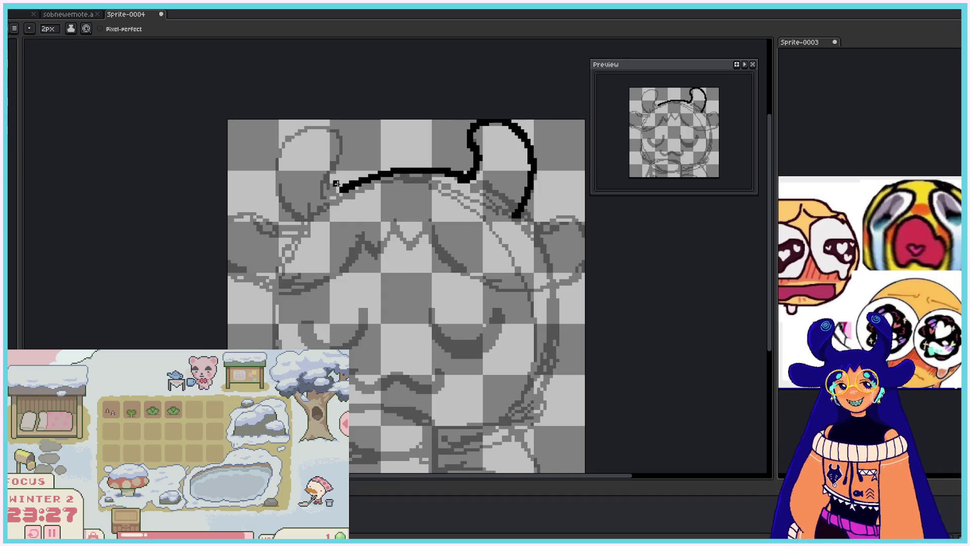
{"action": "mouse_move", "coordinate": [336, 184]}
{"action": "left_mouse_down"}
{"action": "mouse_move", "coordinate": [326, 171]}
{"action": "mouse_move", "coordinate": [283, 204]}
{"action": "left_mouse_up"}
{"action": "key", "text": "ctrl+z"}
{"action": "mouse_move", "coordinate": [340, 190]}
{"action": "left_mouse_down"}
{"action": "mouse_move", "coordinate": [333, 156]}
{"action": "mouse_move", "coordinate": [313, 221]}
{"action": "left_mouse_up"}
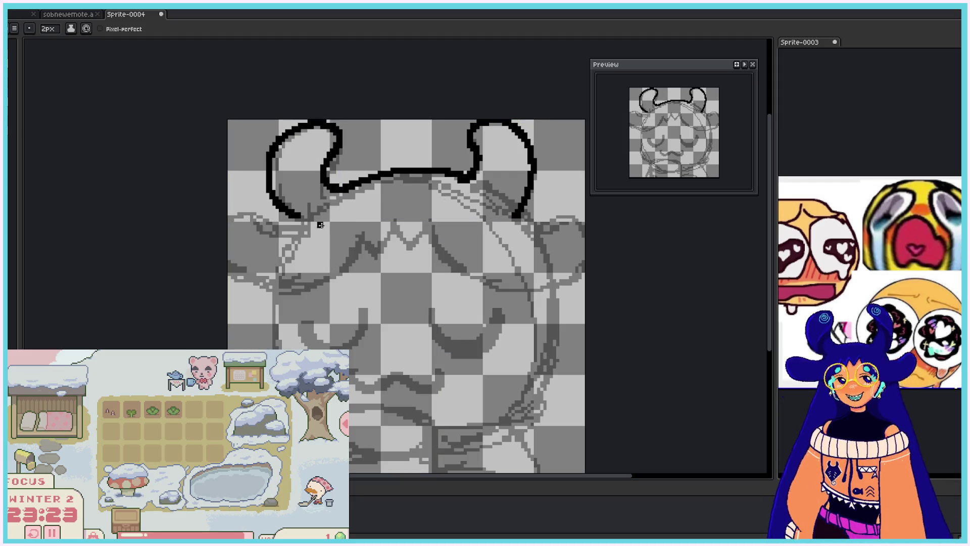
{"action": "mouse_move", "coordinate": [353, 258]}
{"action": "left_mouse_down"}
{"action": "mouse_move", "coordinate": [407, 247]}
{"action": "mouse_move", "coordinate": [430, 223]}
{"action": "mouse_move", "coordinate": [455, 261]}
{"action": "mouse_move", "coordinate": [579, 268]}
{"action": "left_mouse_up"}
- Ink the right hair curl from the bangs, joining it to the right horn's end
{"action": "key", "text": "ctrl+z"}
{"action": "left_click_drag", "start_coordinate": [451, 257], "coordinate": [566, 258]}
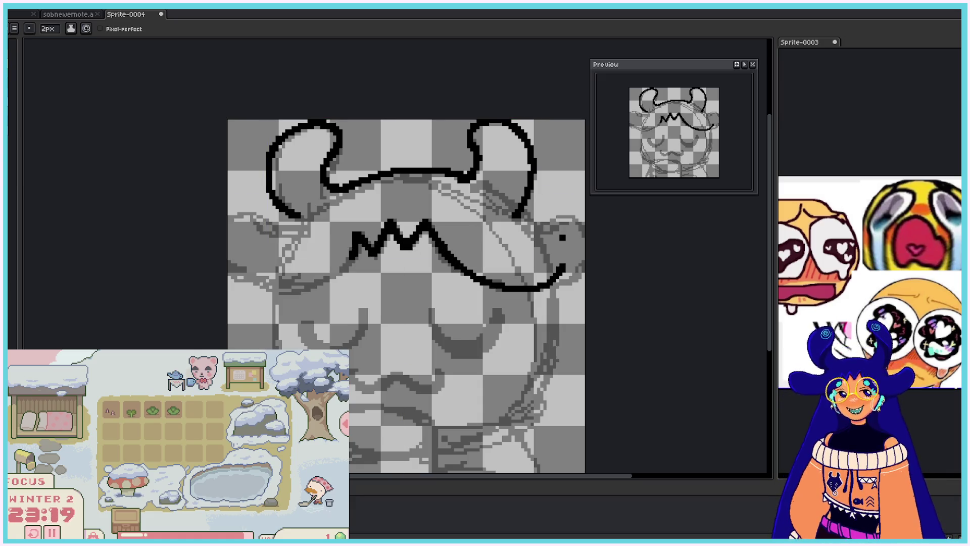
{"action": "mouse_move", "coordinate": [511, 223]}
{"action": "left_mouse_down"}
{"action": "mouse_move", "coordinate": [529, 217]}
{"action": "mouse_move", "coordinate": [540, 264]}
{"action": "left_mouse_up"}
{"action": "key", "text": "ctrl+z"}
{"action": "key", "text": "ctrl+z"}
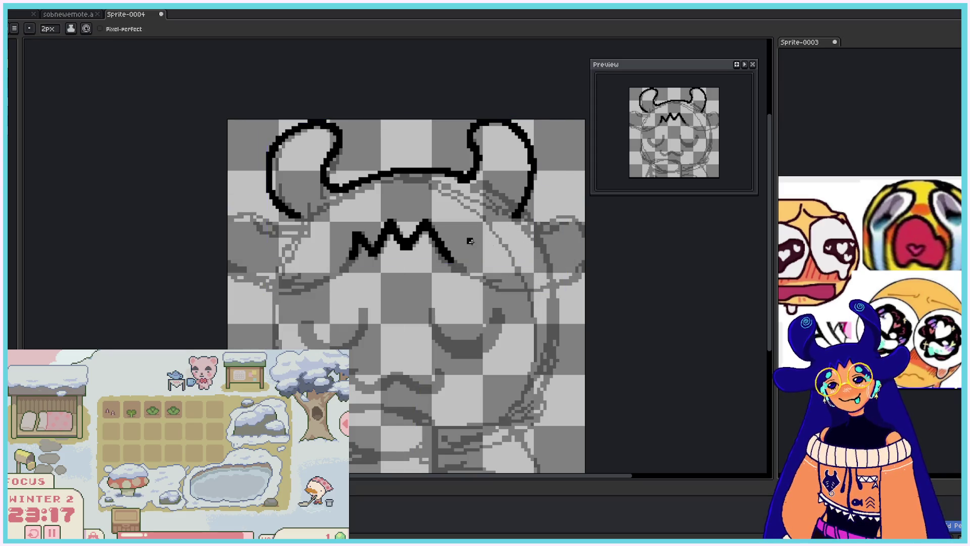
{"action": "mouse_move", "coordinate": [451, 258]}
{"action": "left_mouse_down"}
{"action": "mouse_move", "coordinate": [505, 286]}
{"action": "mouse_move", "coordinate": [576, 272]}
{"action": "left_mouse_up"}
{"action": "key", "text": "ctrl+z"}
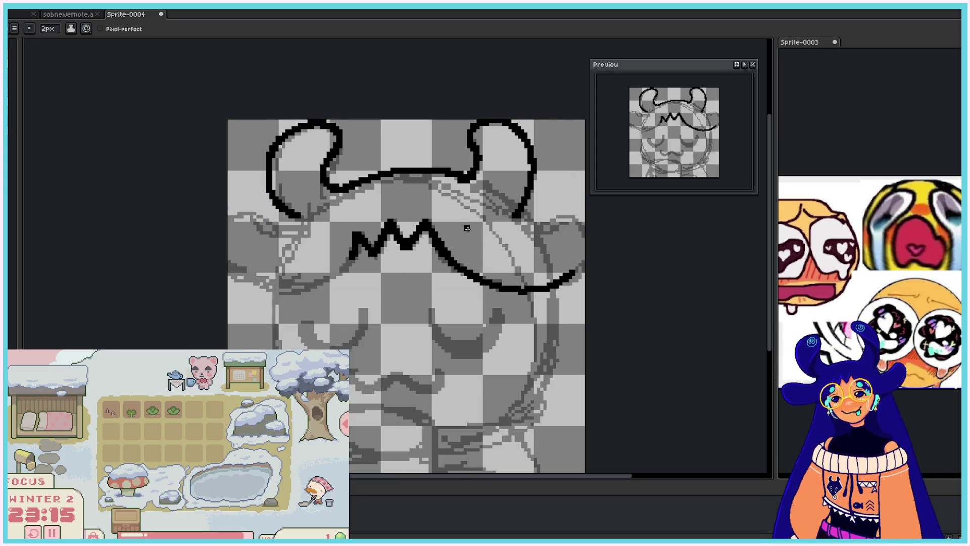
{"action": "mouse_move", "coordinate": [513, 225]}
{"action": "left_mouse_down"}
{"action": "mouse_move", "coordinate": [551, 217]}
{"action": "mouse_move", "coordinate": [581, 268]}
{"action": "left_mouse_up"}
{"action": "key", "text": "ctrl+z"}
{"action": "mouse_move", "coordinate": [521, 225]}
{"action": "left_mouse_down"}
{"action": "mouse_move", "coordinate": [583, 238]}
{"action": "mouse_move", "coordinate": [573, 276]}
{"action": "left_mouse_up"}
{"action": "key", "text": "ctrl+z"}
{"action": "mouse_move", "coordinate": [521, 230]}
{"action": "left_mouse_down"}
{"action": "mouse_move", "coordinate": [581, 235]}
{"action": "mouse_move", "coordinate": [576, 275]}
{"action": "mouse_move", "coordinate": [583, 242]}
{"action": "mouse_move", "coordinate": [576, 275]}
{"action": "mouse_move", "coordinate": [558, 225]}
{"action": "mouse_move", "coordinate": [576, 276]}
{"action": "left_mouse_up"}
{"action": "key", "text": "ctrl+z"}
{"action": "key", "text": "ctrl+z"}
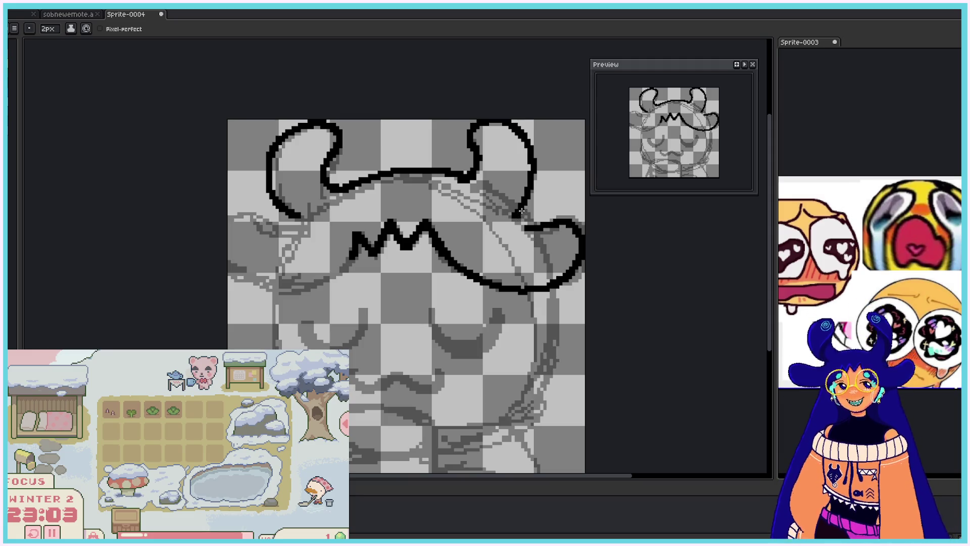
{"action": "left_click_drag", "start_coordinate": [522, 211], "coordinate": [540, 231]}
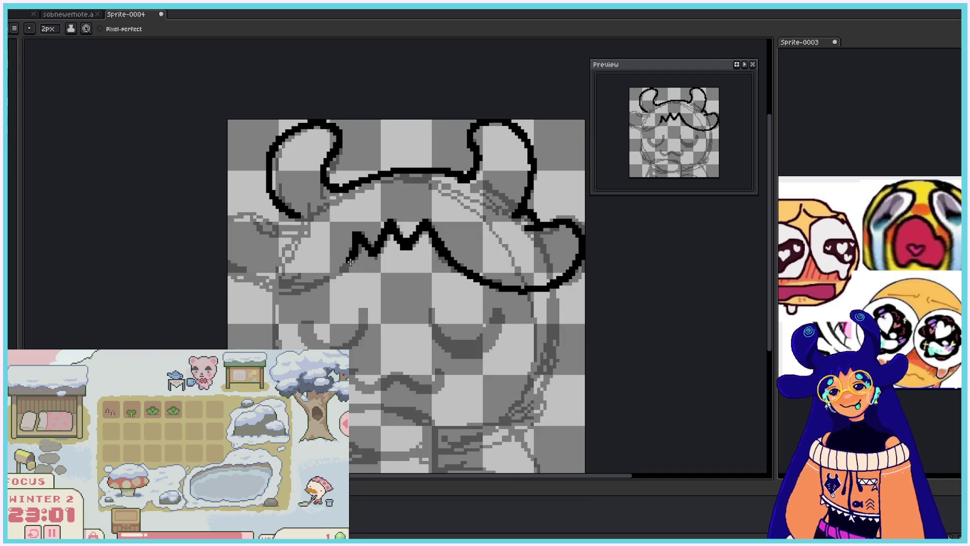
- Ink the left hair curl, looping around the edge and back toward the horn
{"action": "mouse_move", "coordinate": [353, 248]}
{"action": "left_mouse_down"}
{"action": "mouse_move", "coordinate": [336, 281]}
{"action": "mouse_move", "coordinate": [259, 234]}
{"action": "left_mouse_up"}
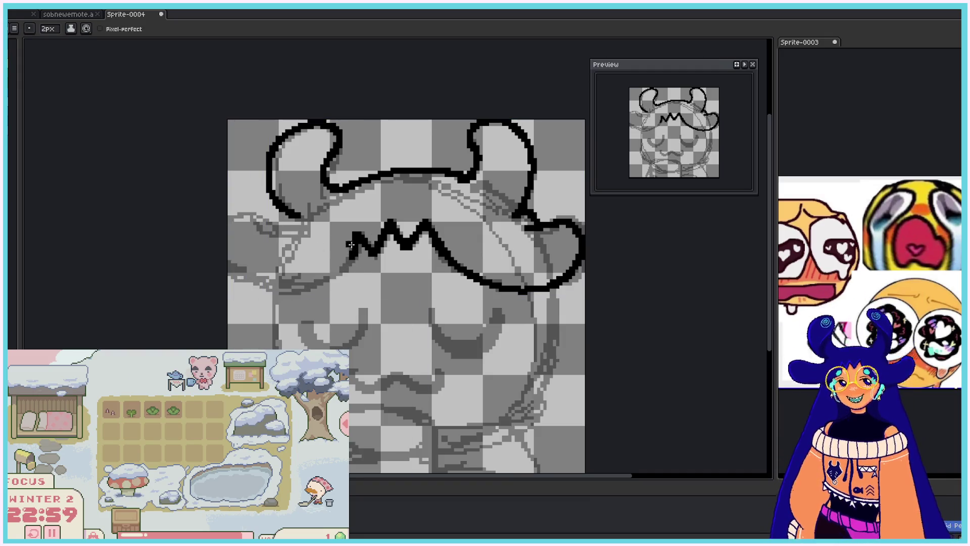
{"action": "key", "text": "ctrl+z"}
{"action": "mouse_move", "coordinate": [358, 245]}
{"action": "left_mouse_down"}
{"action": "mouse_move", "coordinate": [268, 287]}
{"action": "mouse_move", "coordinate": [248, 247]}
{"action": "mouse_move", "coordinate": [349, 249]}
{"action": "mouse_move", "coordinate": [237, 276]}
{"action": "mouse_move", "coordinate": [279, 230]}
{"action": "left_mouse_up"}
{"action": "key", "text": "ctrl+z"}
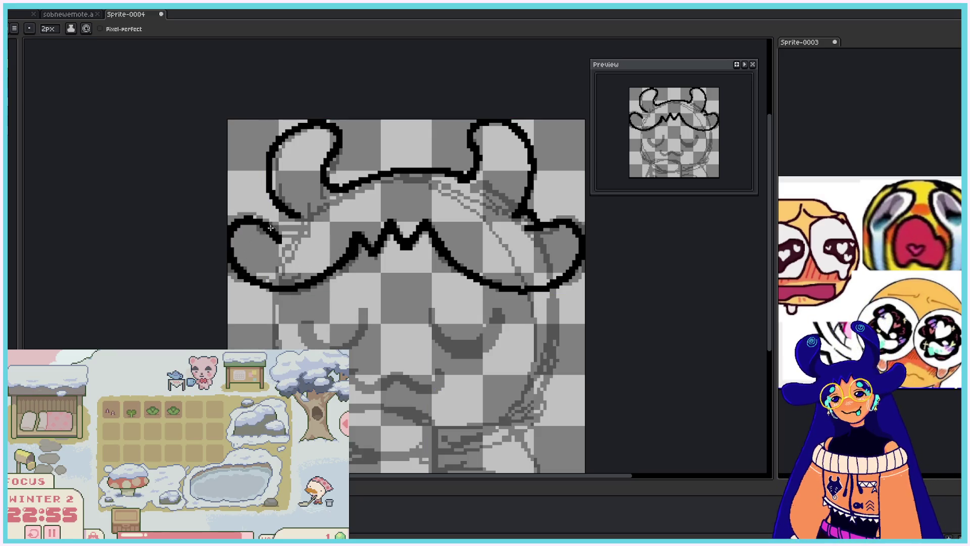
{"action": "key", "text": "ctrl+z"}
{"action": "left_click_drag", "start_coordinate": [238, 276], "coordinate": [278, 229]}
{"action": "key", "text": "ctrl+z"}
{"action": "mouse_move", "coordinate": [238, 276]}
{"action": "left_mouse_down"}
{"action": "mouse_move", "coordinate": [277, 232]}
{"action": "mouse_move", "coordinate": [306, 234]}
{"action": "mouse_move", "coordinate": [301, 208]}
{"action": "left_mouse_up"}
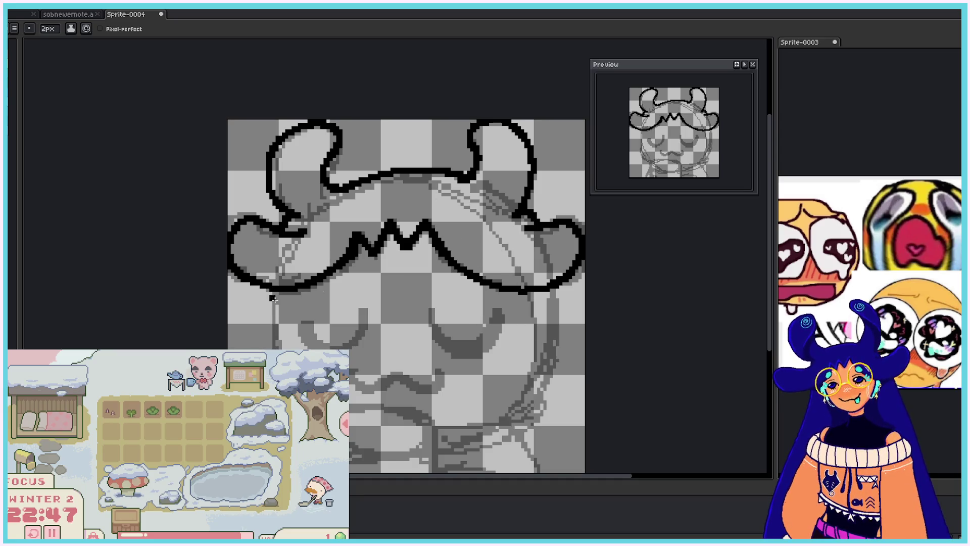
- Draw a short left cheek line and a longer right cheek line below the curls
{"action": "left_click_drag", "start_coordinate": [273, 292], "coordinate": [276, 339]}
{"action": "key", "text": "ctrl+z"}
{"action": "left_click_drag", "start_coordinate": [272, 292], "coordinate": [262, 351]}
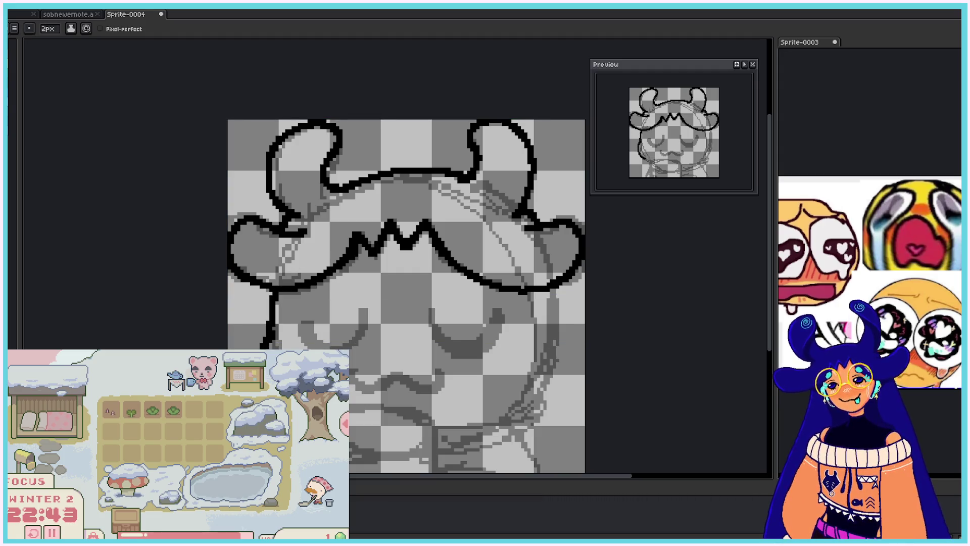
{"action": "mouse_move", "coordinate": [543, 292]}
{"action": "left_mouse_down"}
{"action": "mouse_move", "coordinate": [551, 311]}
{"action": "mouse_move", "coordinate": [542, 393]}
{"action": "mouse_move", "coordinate": [502, 420]}
{"action": "left_mouse_up"}
- Ink the right closed eye as a downward curve and thicken its end
{"action": "mouse_move", "coordinate": [429, 306]}
{"action": "left_mouse_down"}
{"action": "mouse_move", "coordinate": [483, 344]}
{"action": "mouse_move", "coordinate": [502, 319]}
{"action": "mouse_move", "coordinate": [463, 346]}
{"action": "left_mouse_up"}
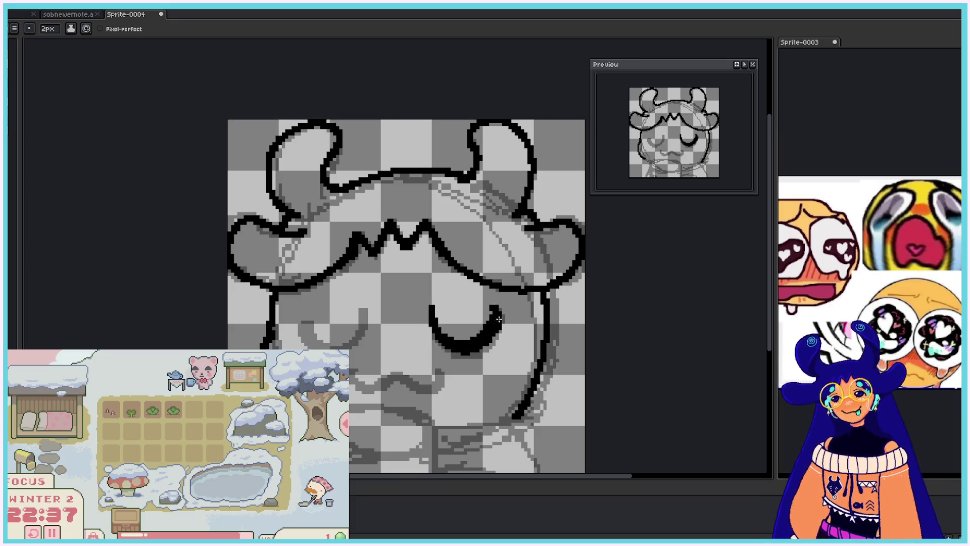
{"action": "key", "text": "v"}
{"action": "key", "text": "b"}
{"action": "left_click_drag", "start_coordinate": [502, 307], "coordinate": [496, 341]}
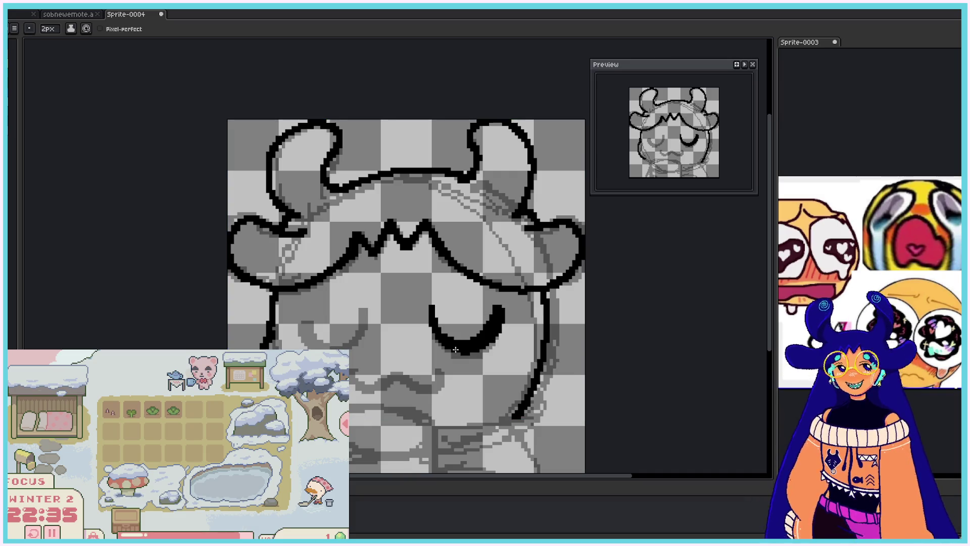
- Ink the left closed-eye curve, extending it upward
{"action": "mouse_move", "coordinate": [303, 331]}
{"action": "left_mouse_down"}
{"action": "mouse_move", "coordinate": [310, 348]}
{"action": "mouse_move", "coordinate": [308, 323]}
{"action": "mouse_move", "coordinate": [356, 344]}
{"action": "left_mouse_up"}
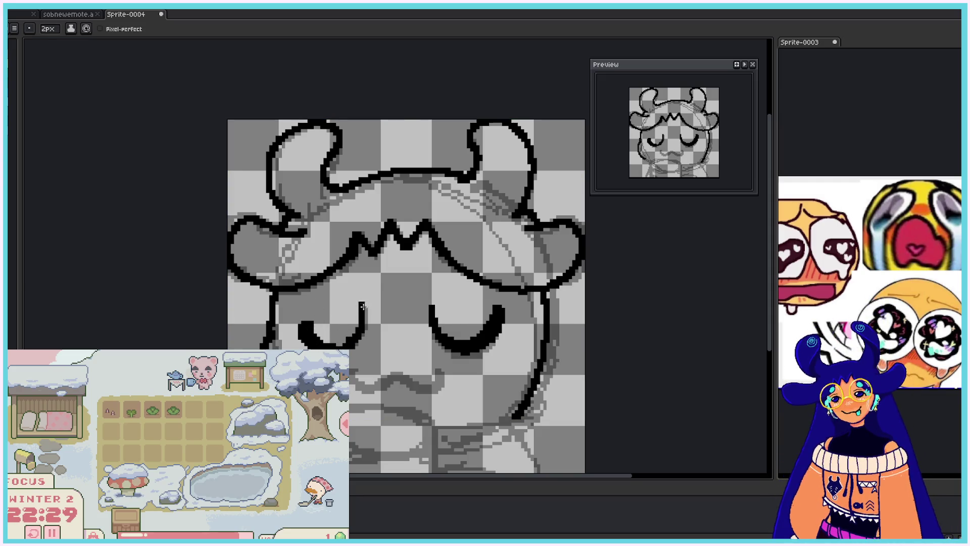
{"action": "left_click_drag", "start_coordinate": [340, 347], "coordinate": [362, 312]}
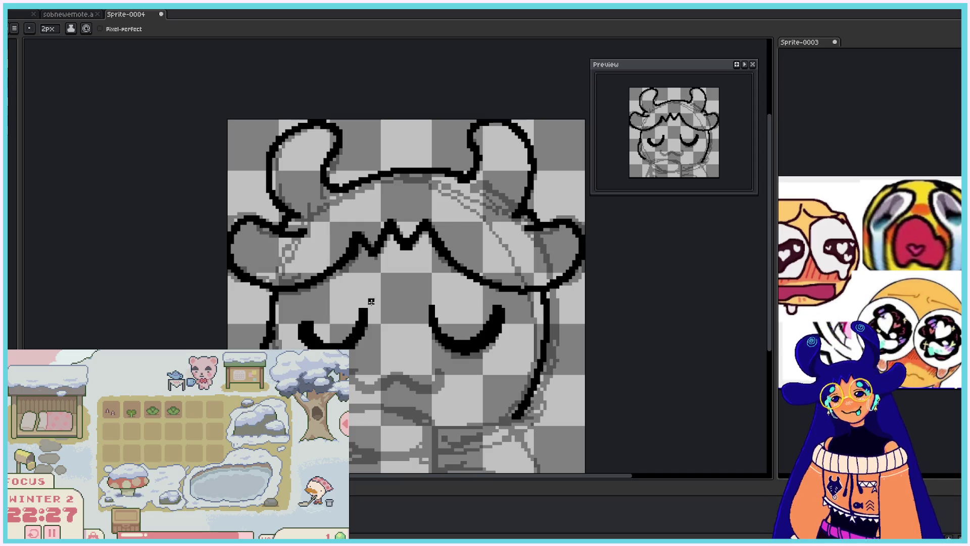
{"action": "key", "text": "e"}
{"action": "key", "text": "b"}
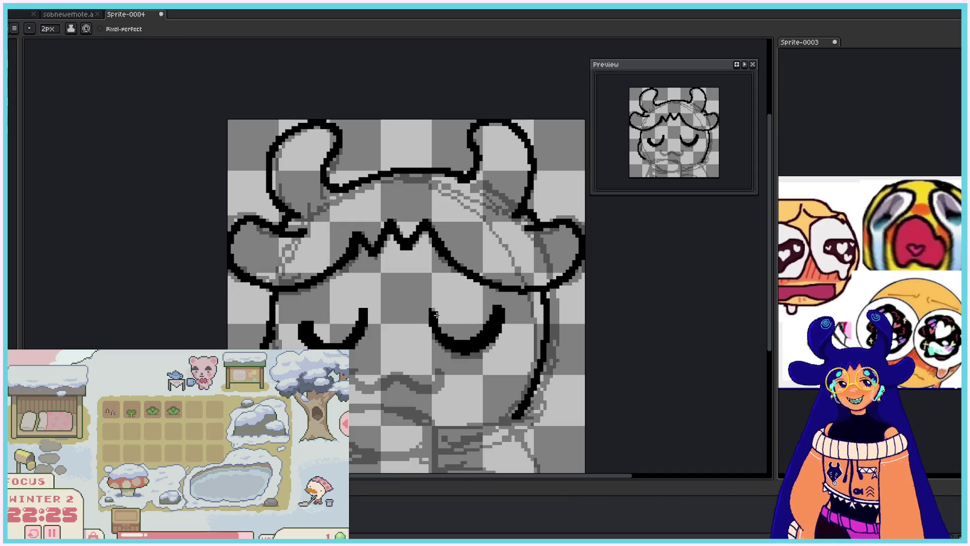
{"action": "key", "text": "e"}
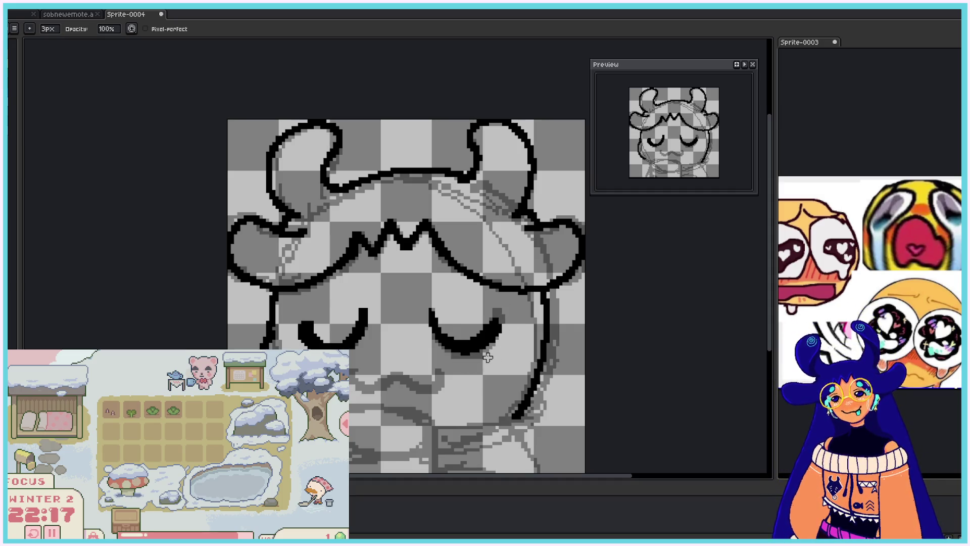
{"action": "key", "text": "e"}
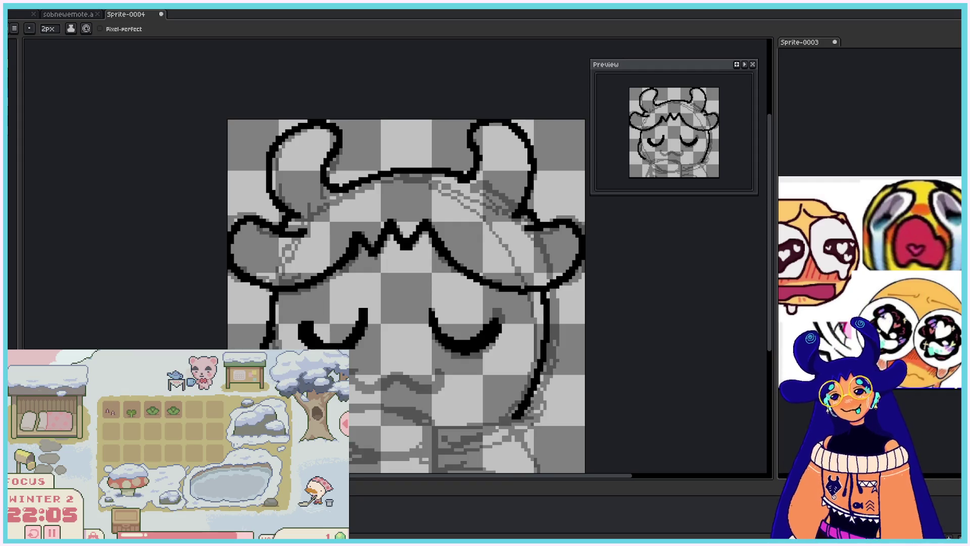
- Ink the wavy mouth under the eyes with a hooked right end, erasing stray pixels
{"action": "mouse_move", "coordinate": [352, 368]}
{"action": "left_mouse_down"}
{"action": "mouse_move", "coordinate": [365, 386]}
{"action": "mouse_move", "coordinate": [402, 375]}
{"action": "mouse_move", "coordinate": [425, 389]}
{"action": "mouse_move", "coordinate": [442, 384]}
{"action": "mouse_move", "coordinate": [439, 370]}
{"action": "left_mouse_up"}
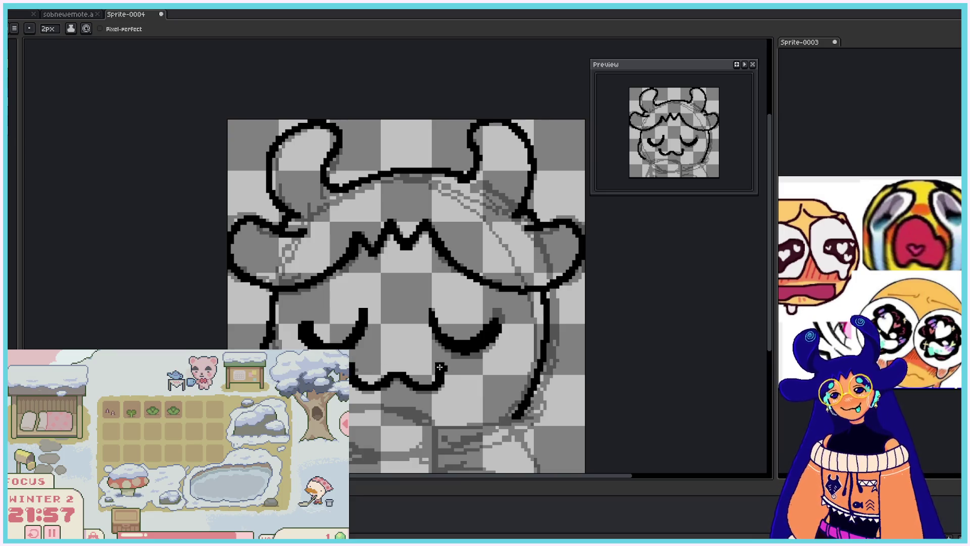
{"action": "mouse_move", "coordinate": [440, 367]}
{"action": "left_mouse_down"}
{"action": "mouse_move", "coordinate": [453, 366]}
{"action": "mouse_move", "coordinate": [432, 359]}
{"action": "left_mouse_up"}
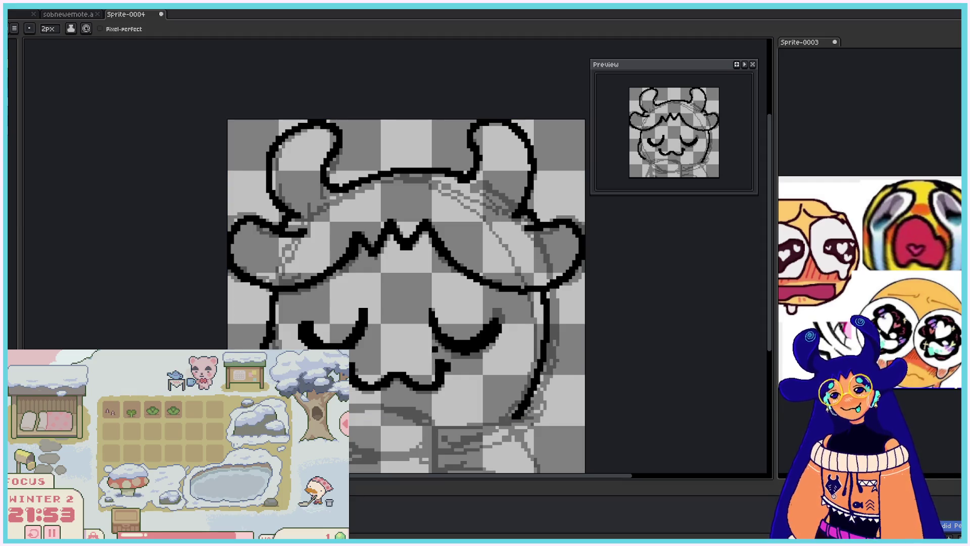
{"action": "key", "text": "e"}
{"action": "left_click_drag", "start_coordinate": [458, 366], "coordinate": [429, 359]}
{"action": "key", "text": "b"}
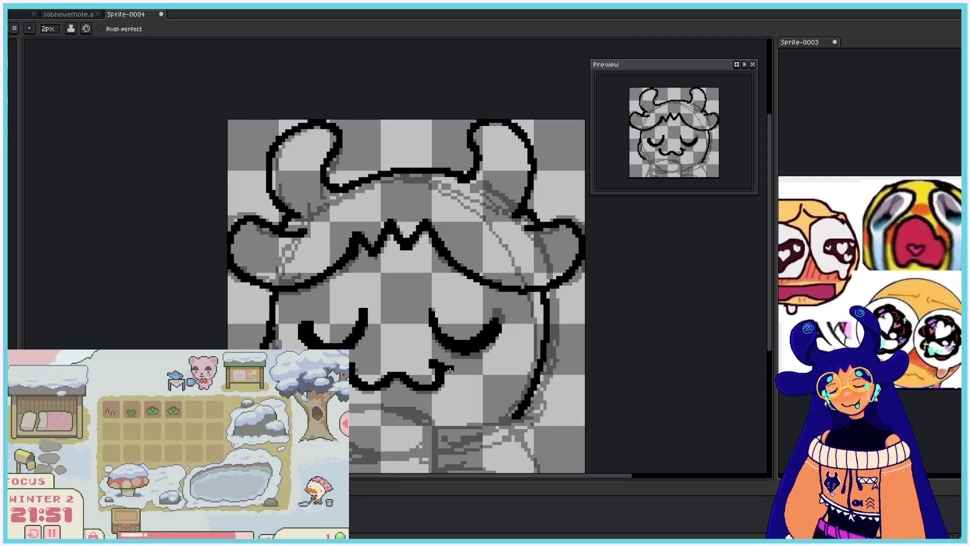
{"action": "key", "text": "e"}
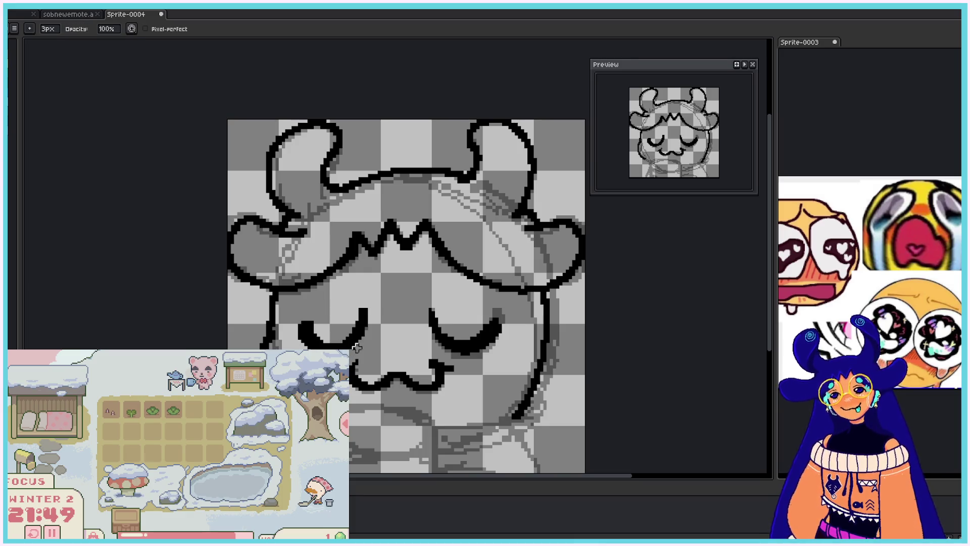
{"action": "key", "text": "b"}
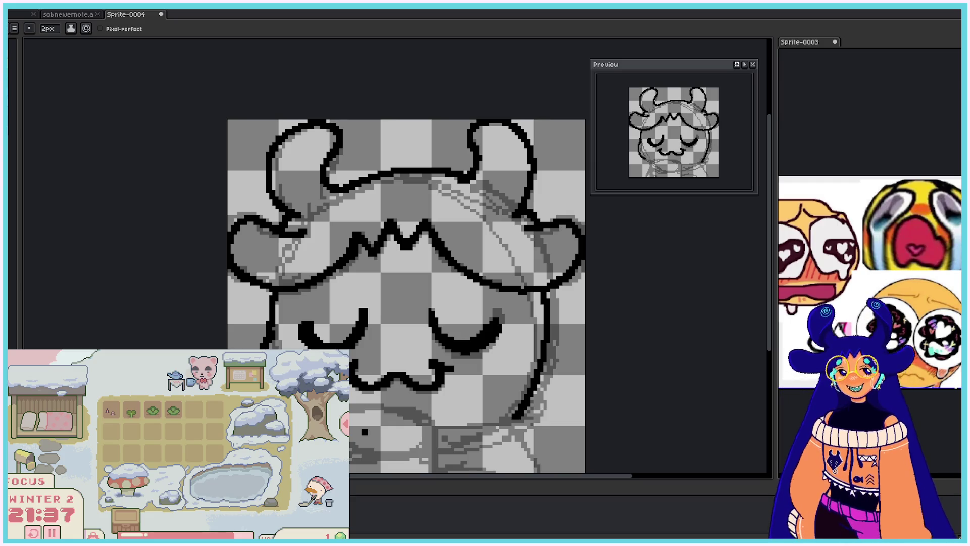
{"action": "key", "text": "b"}
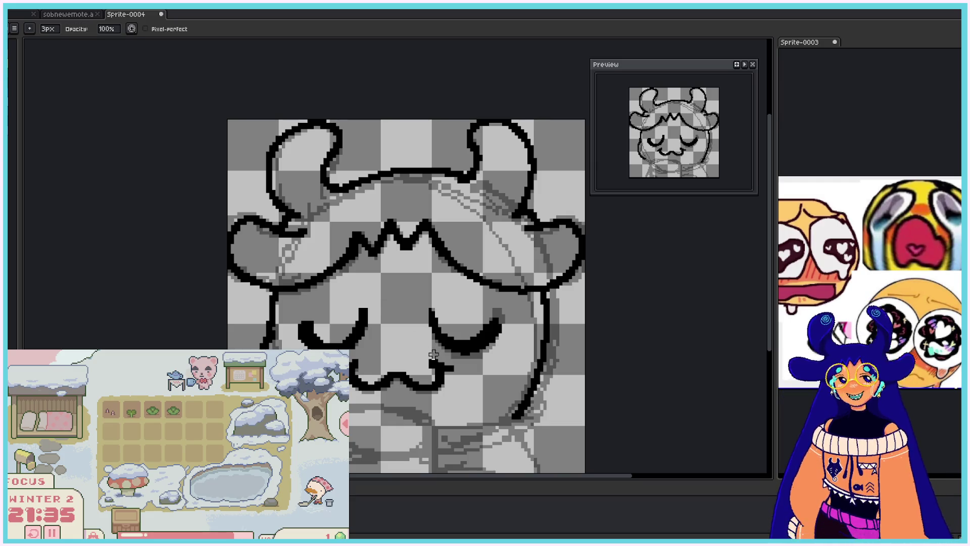
{"action": "key", "text": "e"}
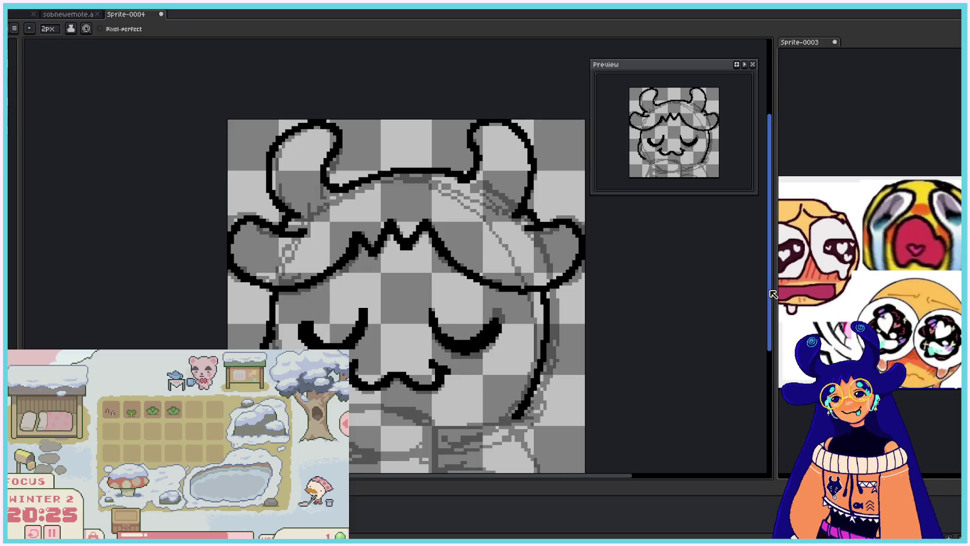
- Draw a rounded shape and move it into place below the mouth
{"action": "scroll", "coordinate": [769, 227], "scroll_direction": "down", "scroll_amount": 2}
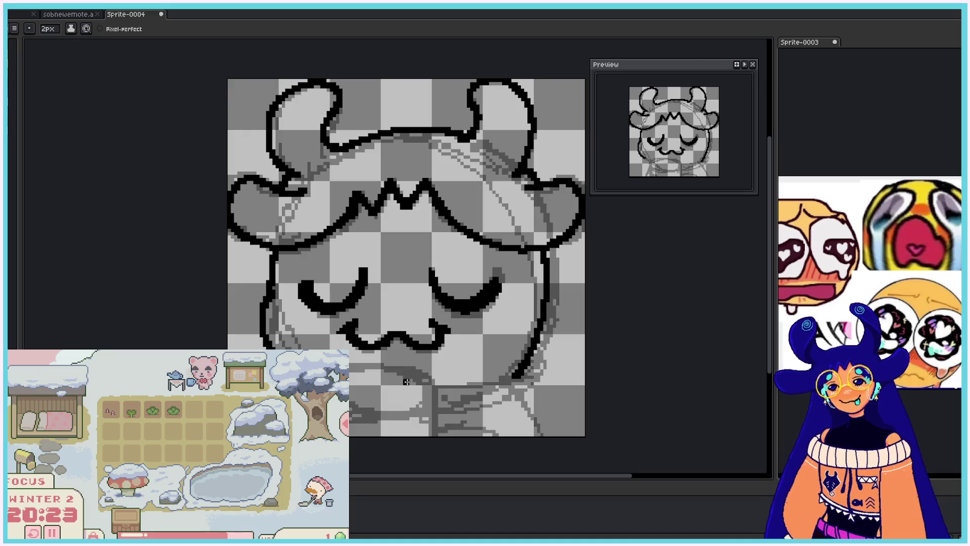
{"action": "mouse_move", "coordinate": [423, 388]}
{"action": "left_mouse_down"}
{"action": "mouse_move", "coordinate": [345, 404]}
{"action": "mouse_move", "coordinate": [429, 396]}
{"action": "mouse_move", "coordinate": [399, 389]}
{"action": "left_mouse_up"}
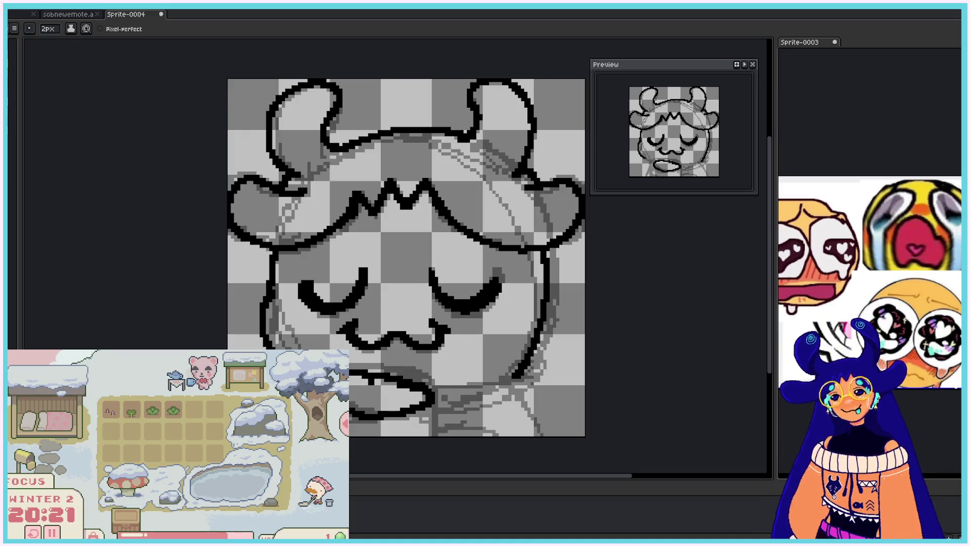
{"action": "key", "text": "v"}
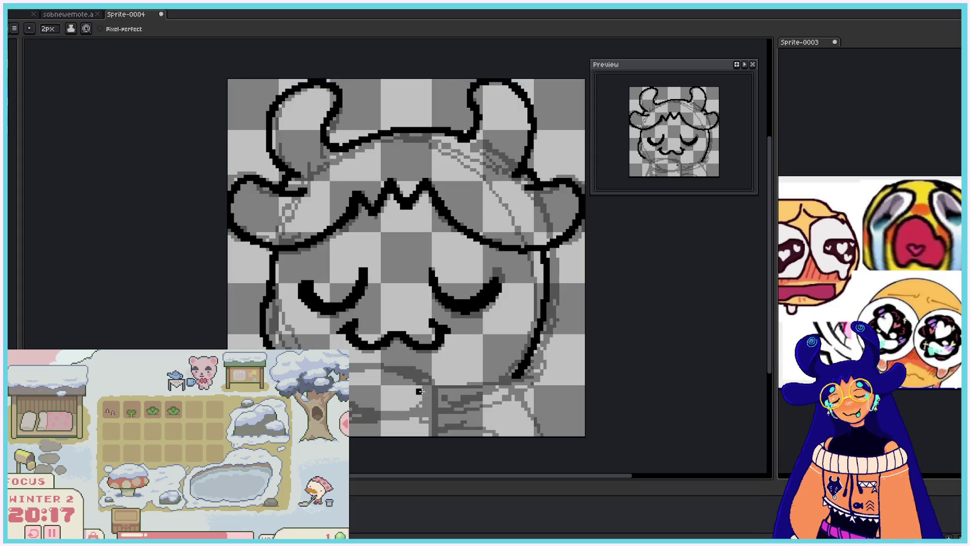
{"action": "left_click_drag", "start_coordinate": [420, 391], "coordinate": [350, 362]}
{"action": "key", "text": "b"}
- Redraw the loop's outline and bottom edge until it closes cleanly below the mouth
{"action": "left_click_drag", "start_coordinate": [350, 411], "coordinate": [425, 379]}
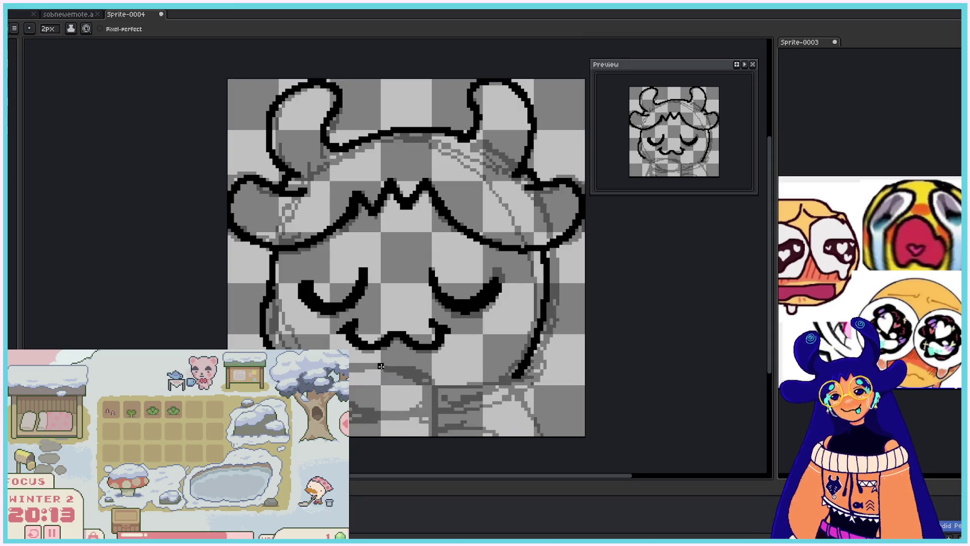
{"action": "key", "text": "ctrl+z"}
{"action": "mouse_move", "coordinate": [355, 365]}
{"action": "left_mouse_down"}
{"action": "mouse_move", "coordinate": [397, 379]}
{"action": "mouse_move", "coordinate": [349, 412]}
{"action": "mouse_move", "coordinate": [415, 379]}
{"action": "mouse_move", "coordinate": [409, 406]}
{"action": "mouse_move", "coordinate": [349, 409]}
{"action": "left_mouse_up"}
{"action": "key", "text": "ctrl+z"}
{"action": "key", "text": "ctrl+z"}
{"action": "left_click_drag", "start_coordinate": [415, 402], "coordinate": [350, 419]}
{"action": "key", "text": "ctrl+z"}
{"action": "mouse_move", "coordinate": [354, 365]}
{"action": "left_mouse_down"}
{"action": "mouse_move", "coordinate": [423, 407]}
{"action": "mouse_move", "coordinate": [349, 412]}
{"action": "left_mouse_up"}
{"action": "key", "text": "ctrl+z"}
{"action": "key", "text": "ctrl+z"}
{"action": "mouse_move", "coordinate": [420, 404]}
{"action": "left_mouse_down"}
{"action": "mouse_move", "coordinate": [404, 414]}
{"action": "mouse_move", "coordinate": [349, 411]}
{"action": "left_mouse_up"}
{"action": "key", "text": "ctrl+z"}
{"action": "key", "text": "ctrl+z"}
{"action": "left_click_drag", "start_coordinate": [349, 364], "coordinate": [424, 401]}
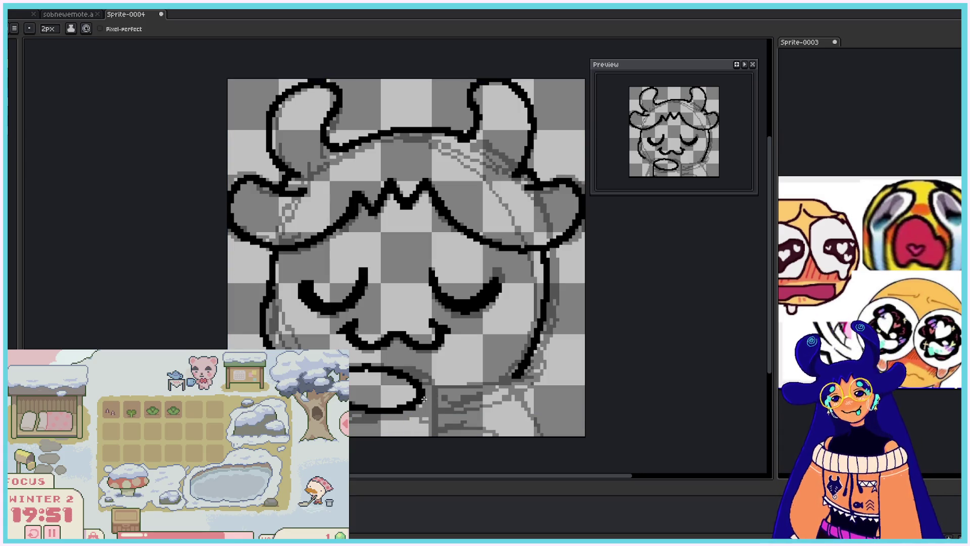
- Draw a straight vertical line from the loop to the canvas bottom, redoing it until placed right
{"action": "scroll", "coordinate": [423, 399], "scroll_direction": "down", "scroll_amount": 1}
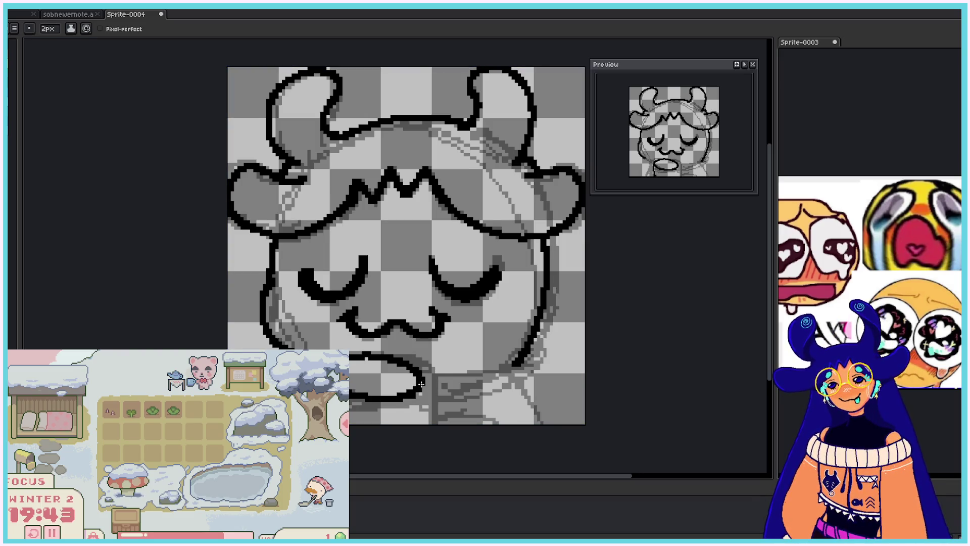
{"action": "left_click", "coordinate": [416, 435], "text": "shift"}
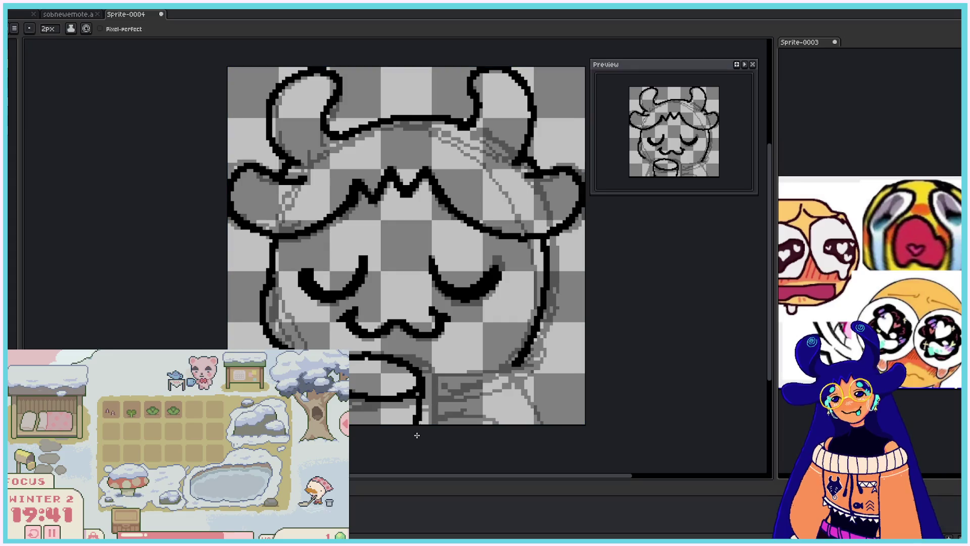
{"action": "key", "text": "ctrl+z"}
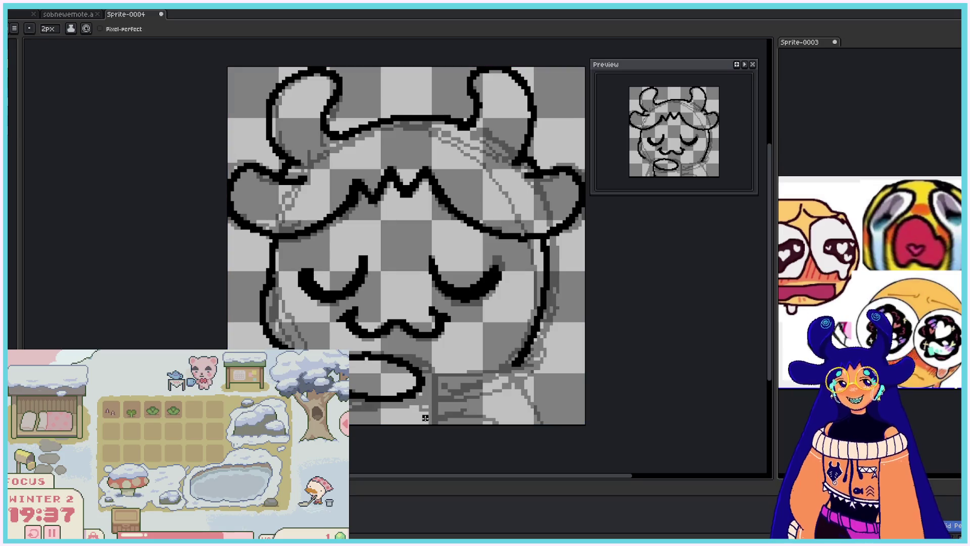
{"action": "left_click", "coordinate": [422, 443], "text": "shift"}
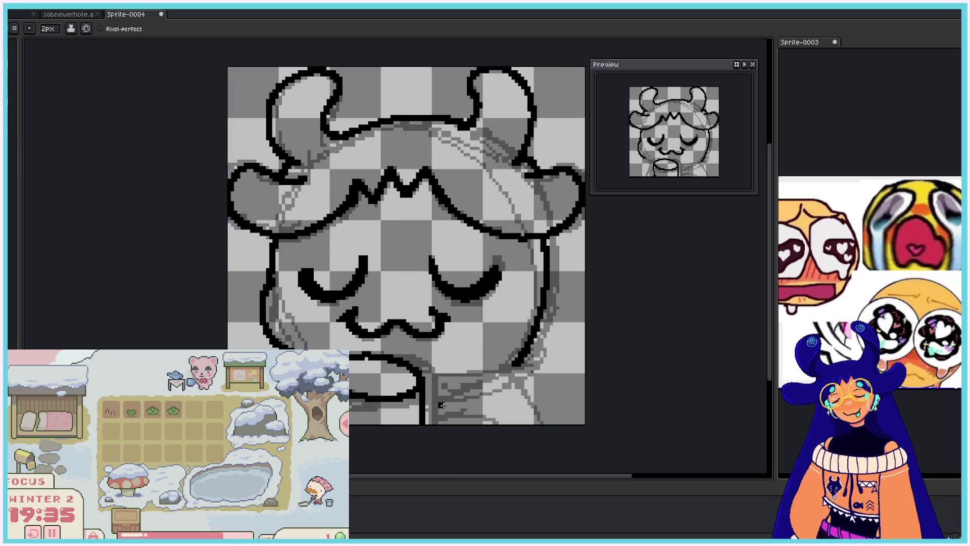
{"action": "key", "text": "ctrl+z"}
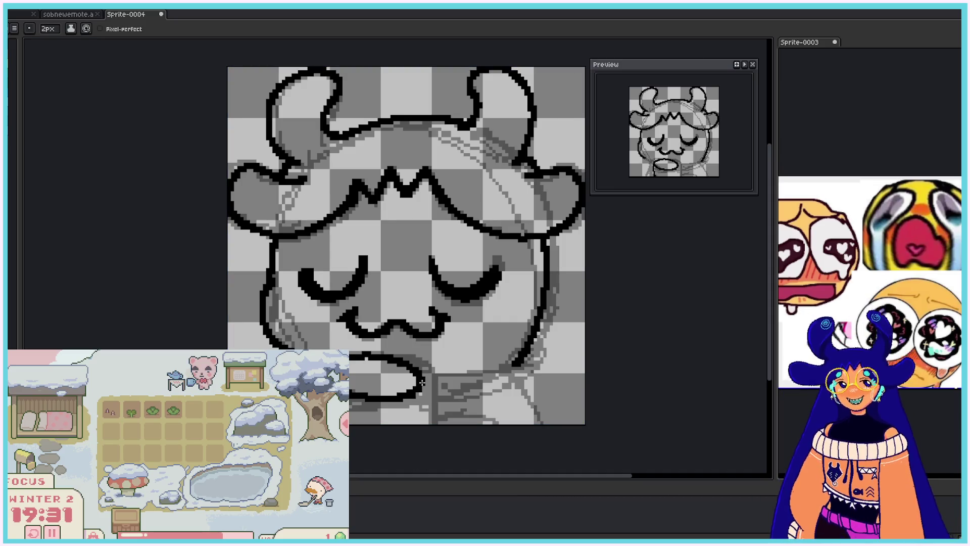
{"action": "left_click", "coordinate": [422, 440], "text": "shift"}
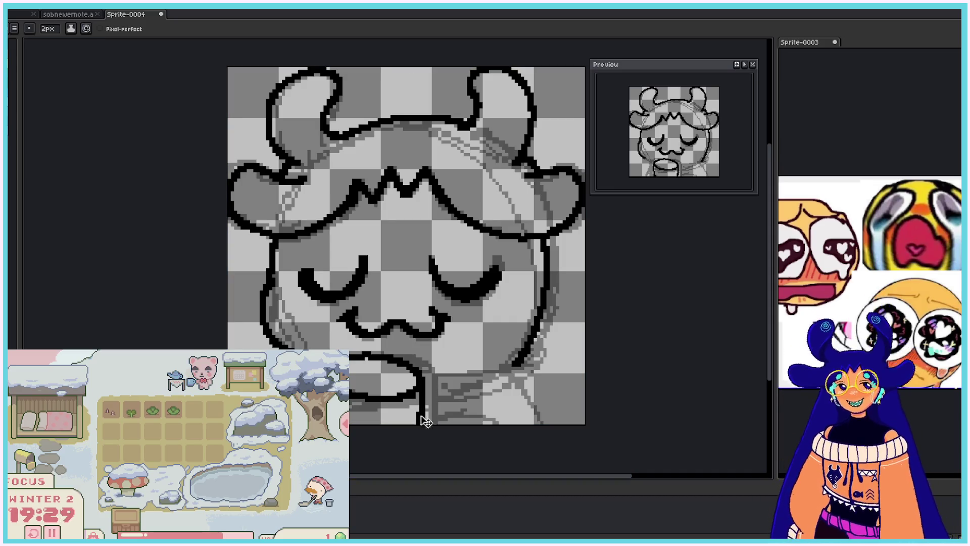
{"action": "key", "text": "ctrl+z"}
{"action": "left_click", "coordinate": [421, 425], "text": "shift"}
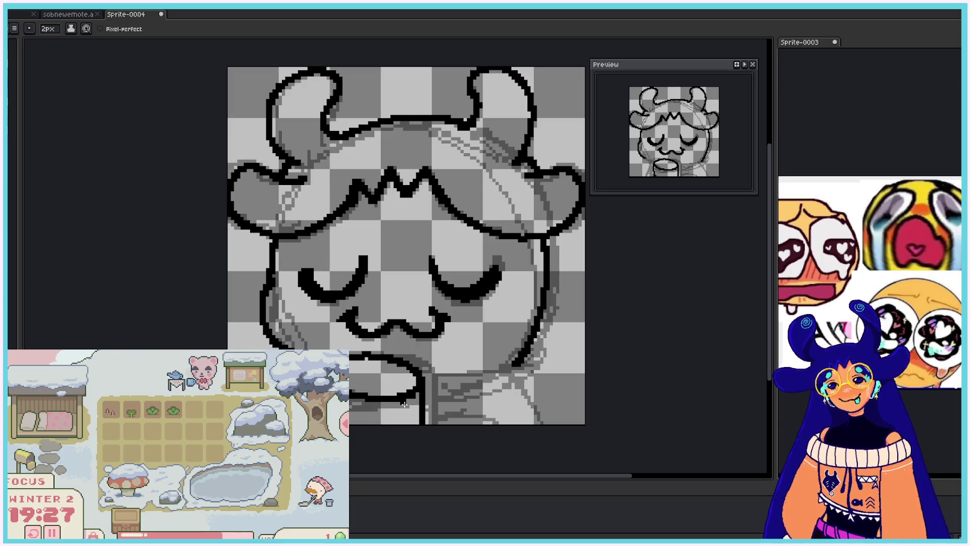
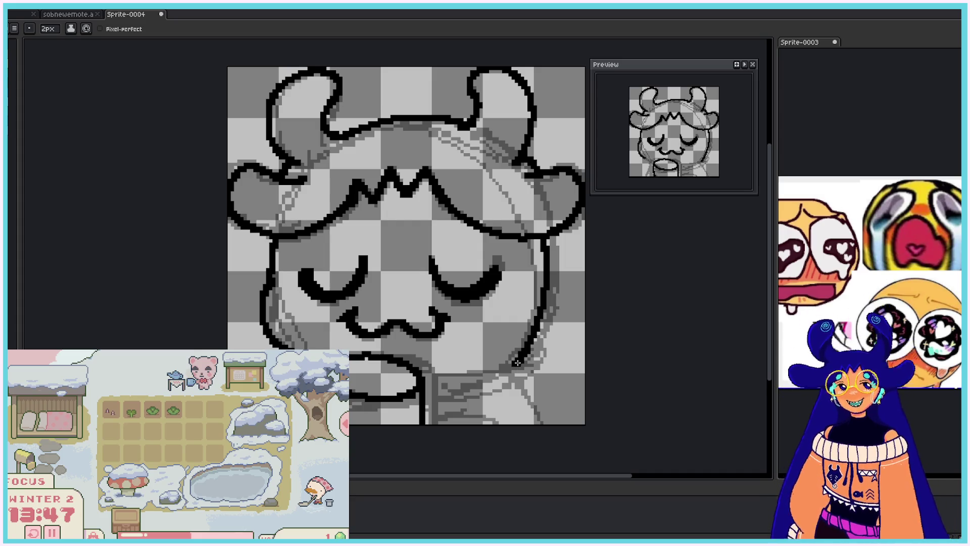
- Extend the chin outline down-left and draw a short neck stroke reaching the canvas bottom
{"action": "mouse_move", "coordinate": [511, 366]}
{"action": "left_mouse_down"}
{"action": "mouse_move", "coordinate": [494, 378]}
{"action": "mouse_move", "coordinate": [546, 424]}
{"action": "left_mouse_up"}
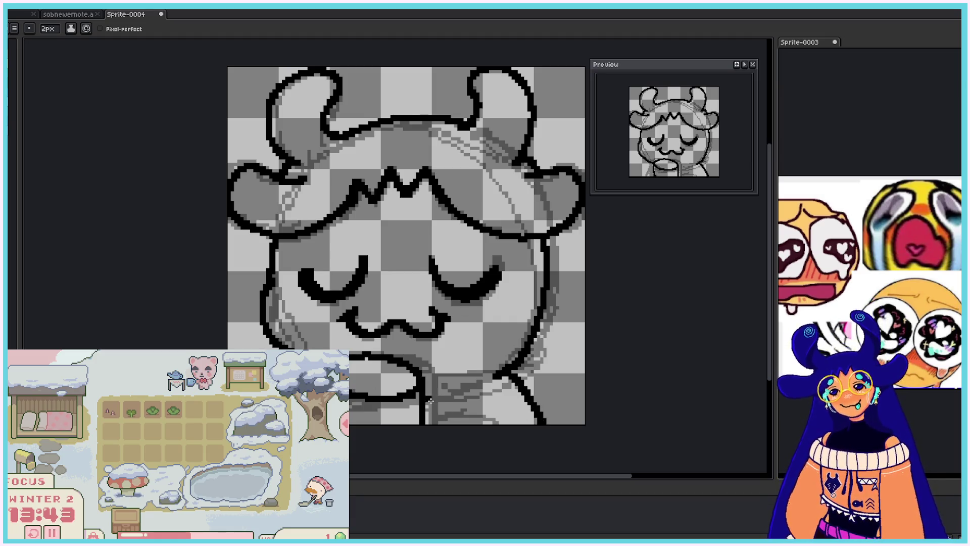
{"action": "mouse_move", "coordinate": [422, 401]}
{"action": "left_mouse_down"}
{"action": "mouse_move", "coordinate": [406, 423]}
{"action": "mouse_move", "coordinate": [455, 415]}
{"action": "mouse_move", "coordinate": [461, 402]}
{"action": "mouse_move", "coordinate": [472, 424]}
{"action": "mouse_move", "coordinate": [510, 378]}
{"action": "left_mouse_up"}
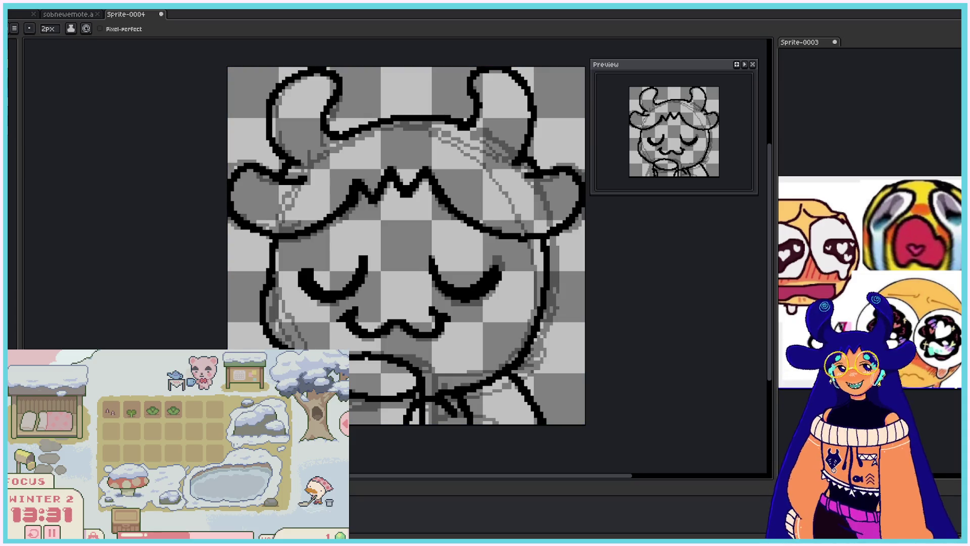
{"action": "key", "text": "e"}
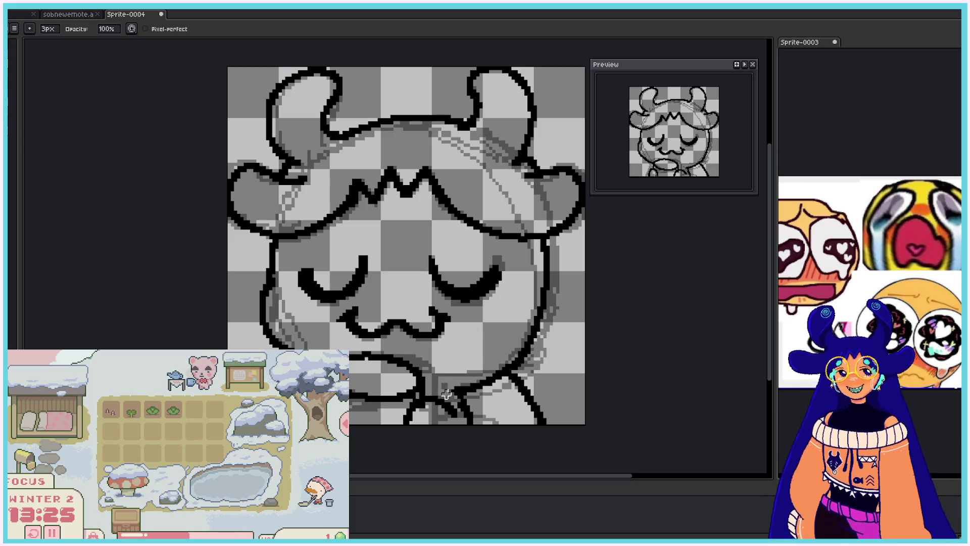
{"action": "key", "text": "b"}
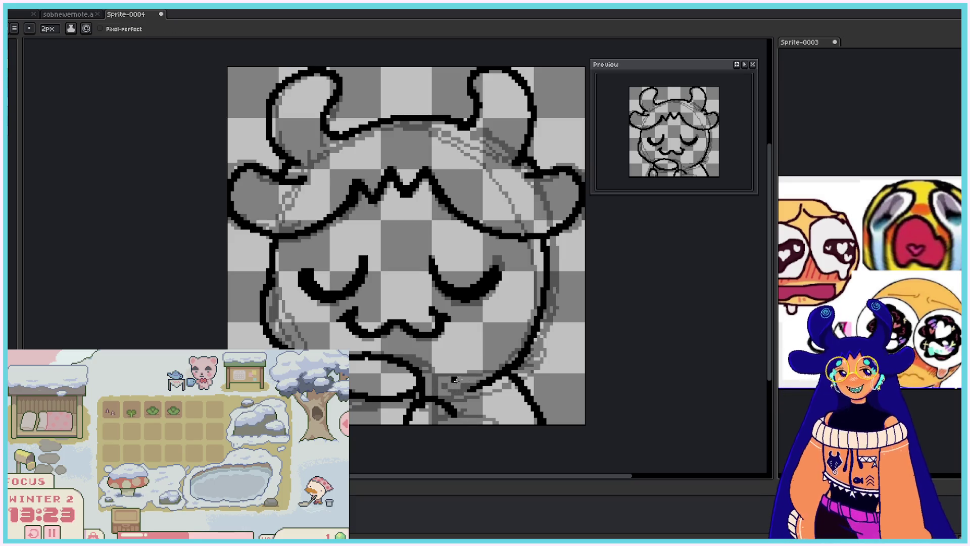
{"action": "key", "text": "v"}
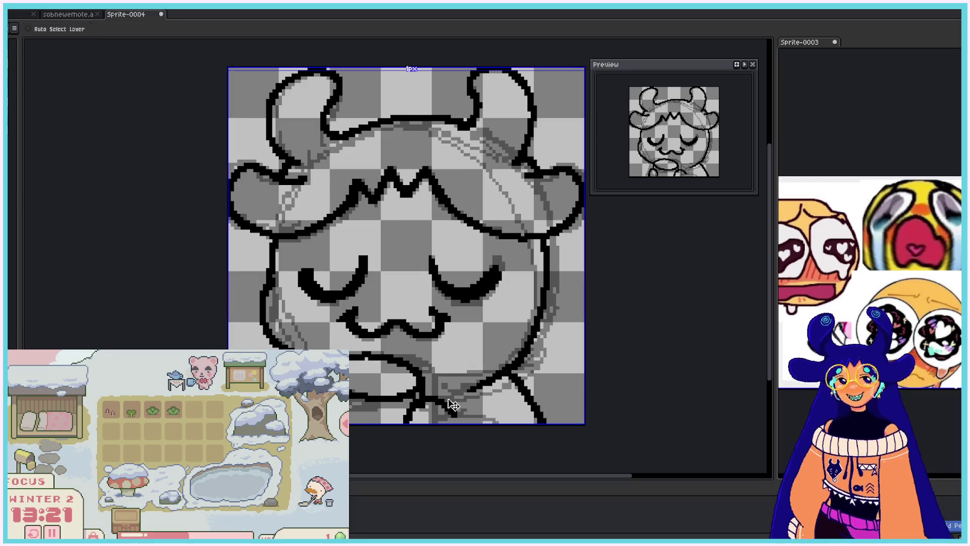
{"action": "key", "text": "b"}
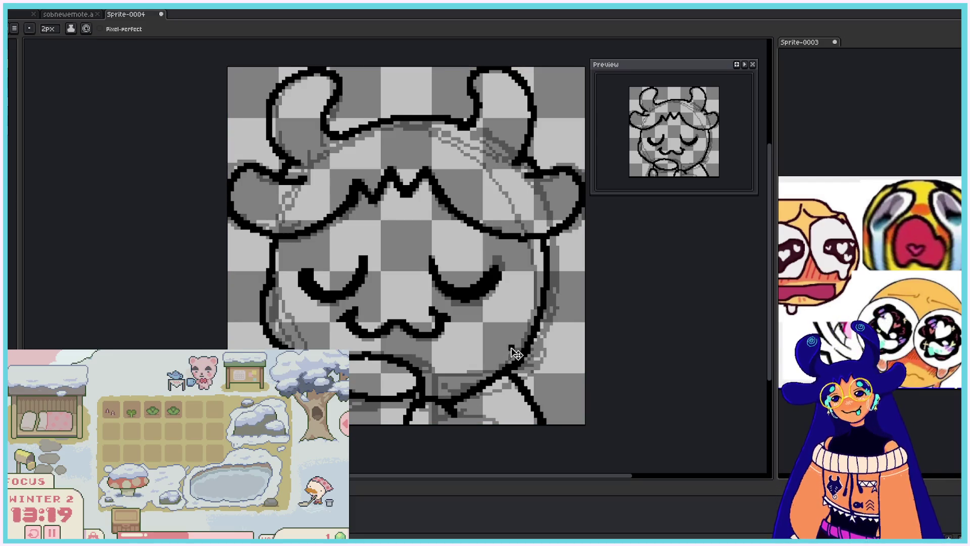
{"action": "left_click", "coordinate": [508, 353]}
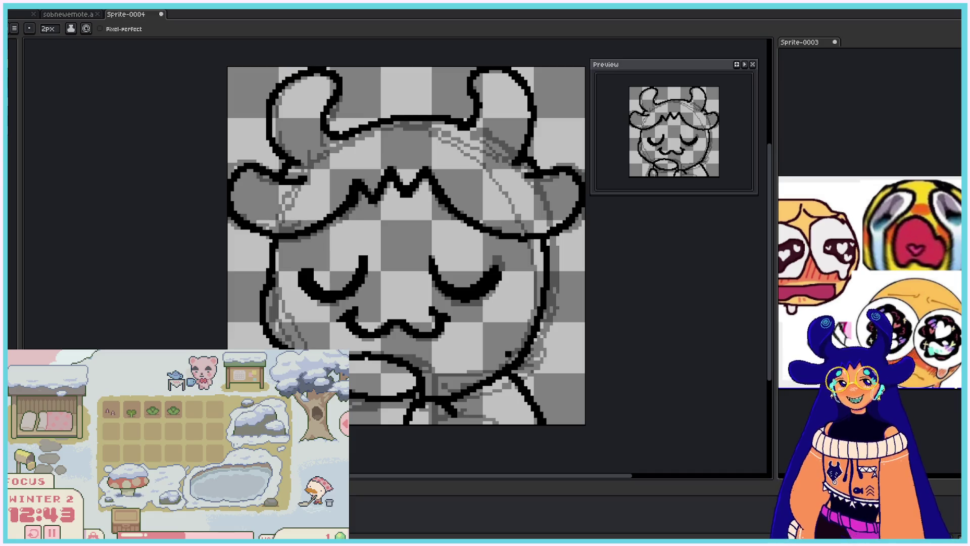
{"action": "key", "text": "w"}
{"action": "left_click", "coordinate": [427, 405]}
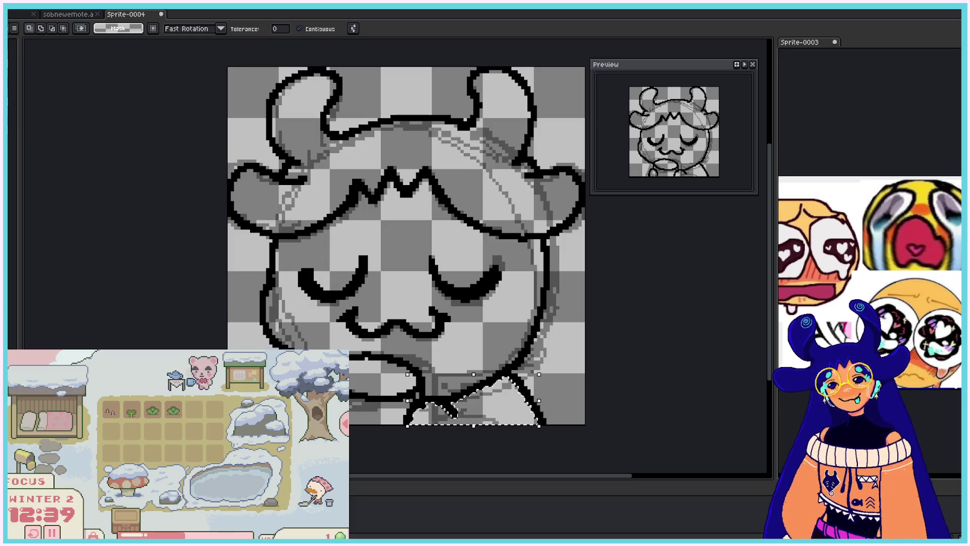
{"action": "key", "text": "e"}
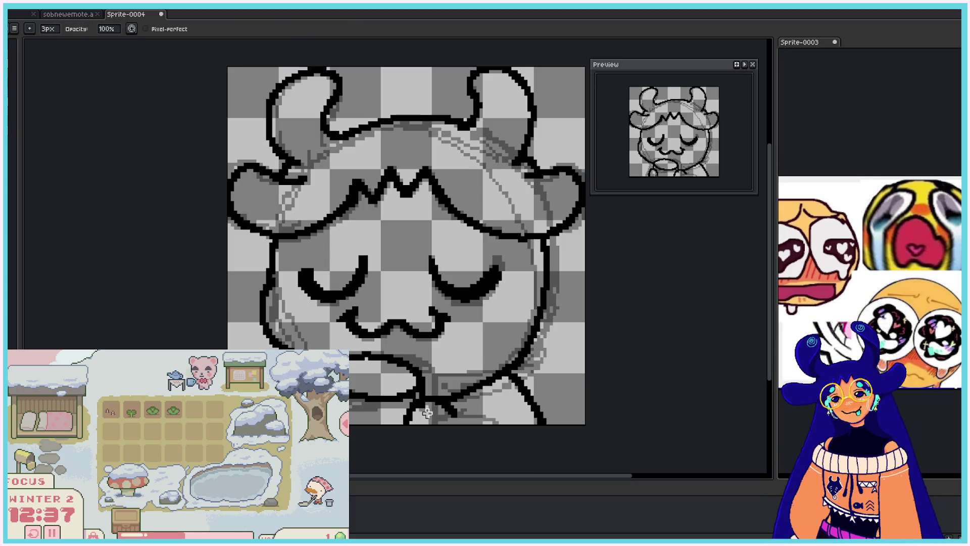
{"action": "key", "text": "b"}
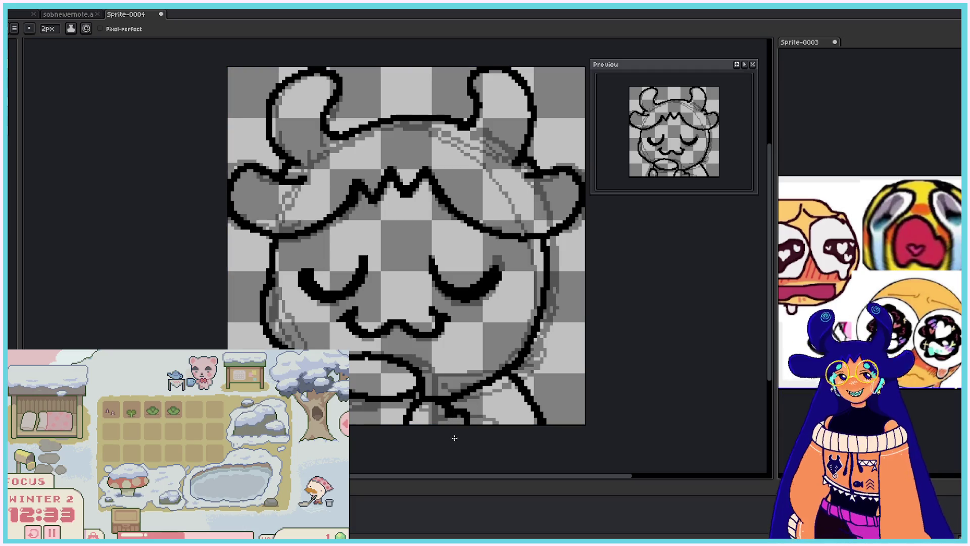
{"action": "key", "text": "v"}
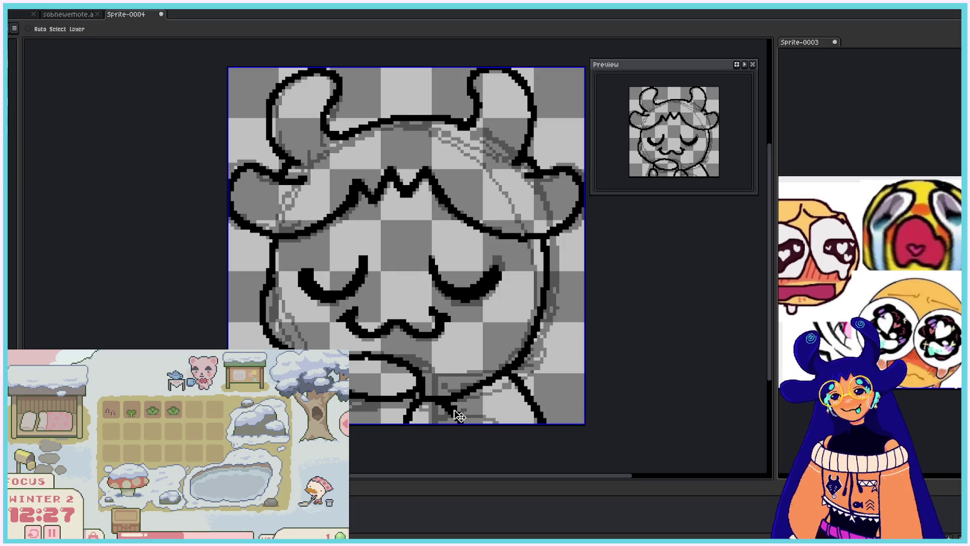
{"action": "key", "text": "b"}
{"action": "key", "text": "v"}
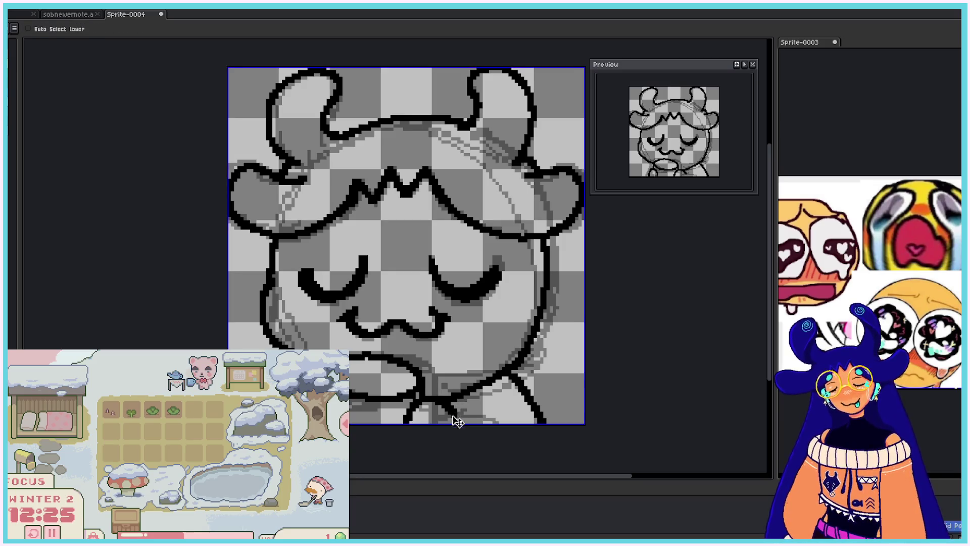
{"action": "key", "text": "b"}
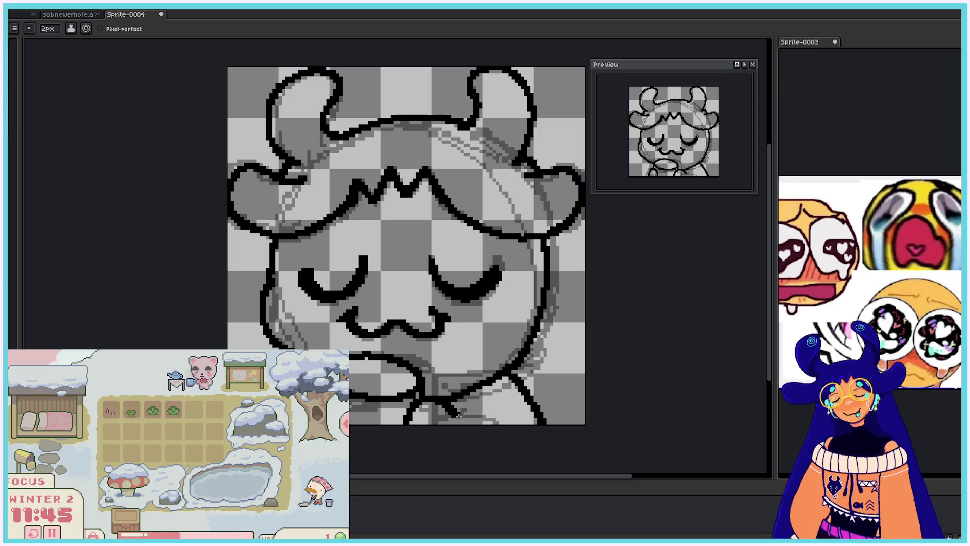
- Lengthen the diagonal bottom line and draw the left hair strand, redoing it until it fits
{"action": "left_click_drag", "start_coordinate": [448, 411], "coordinate": [468, 425]}
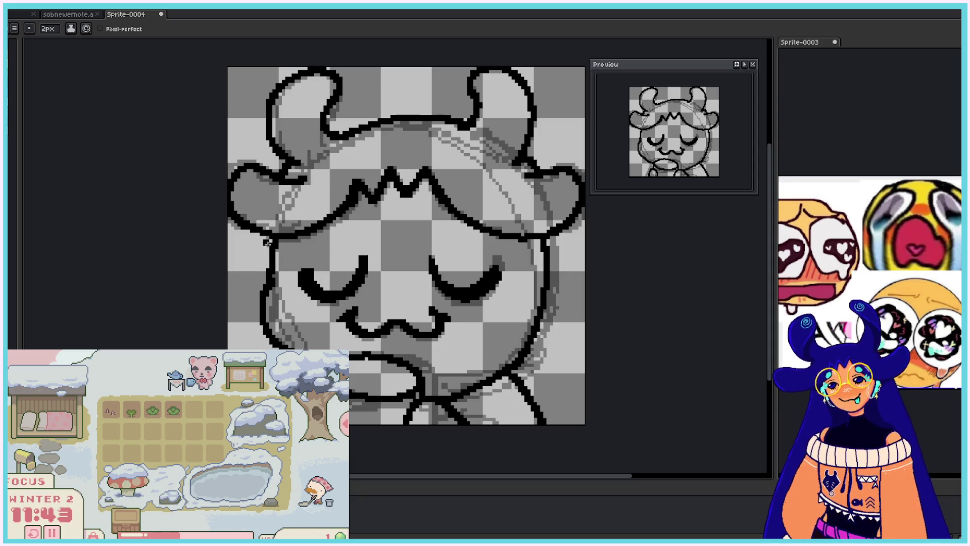
{"action": "left_click_drag", "start_coordinate": [270, 236], "coordinate": [241, 349]}
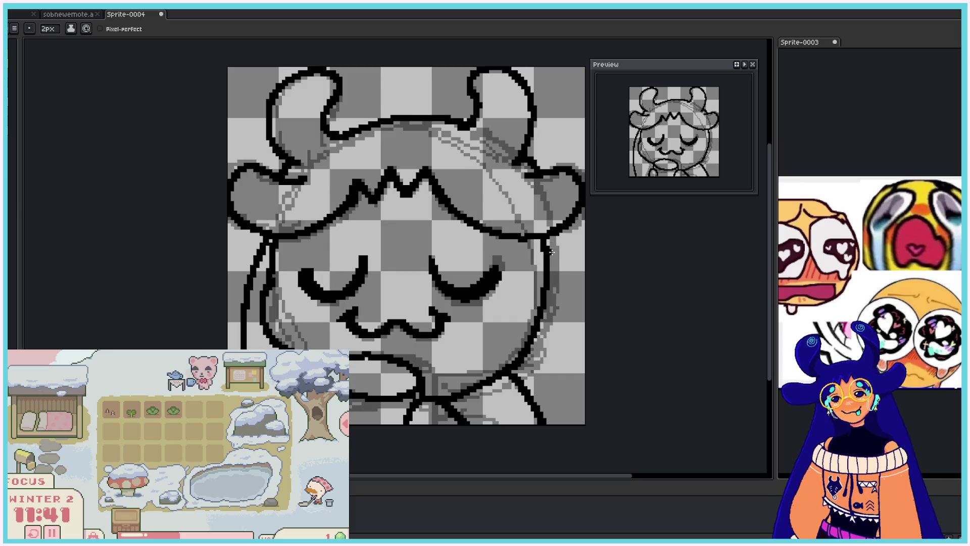
{"action": "key", "text": "ctrl+z"}
{"action": "left_click_drag", "start_coordinate": [271, 236], "coordinate": [238, 348]}
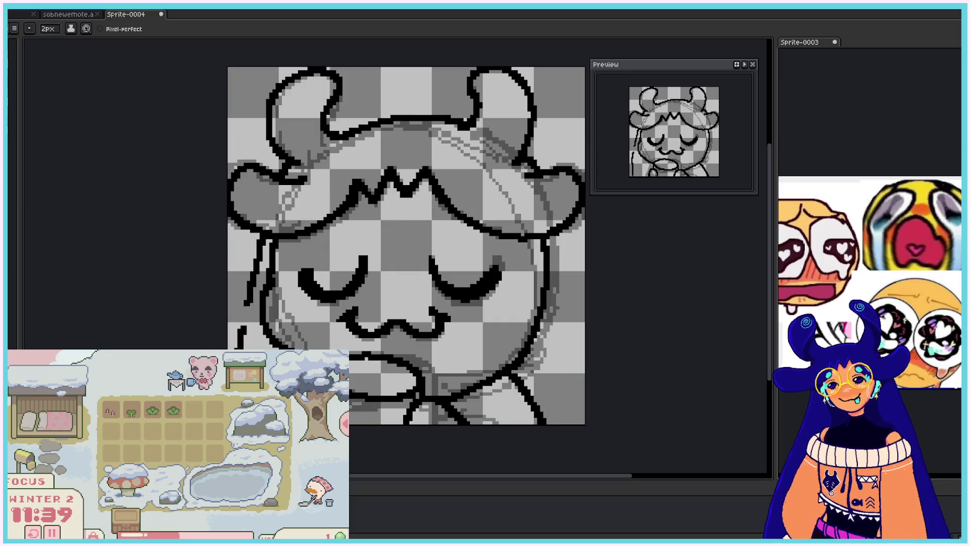
{"action": "key", "text": "ctrl+z"}
{"action": "left_click_drag", "start_coordinate": [271, 244], "coordinate": [237, 348]}
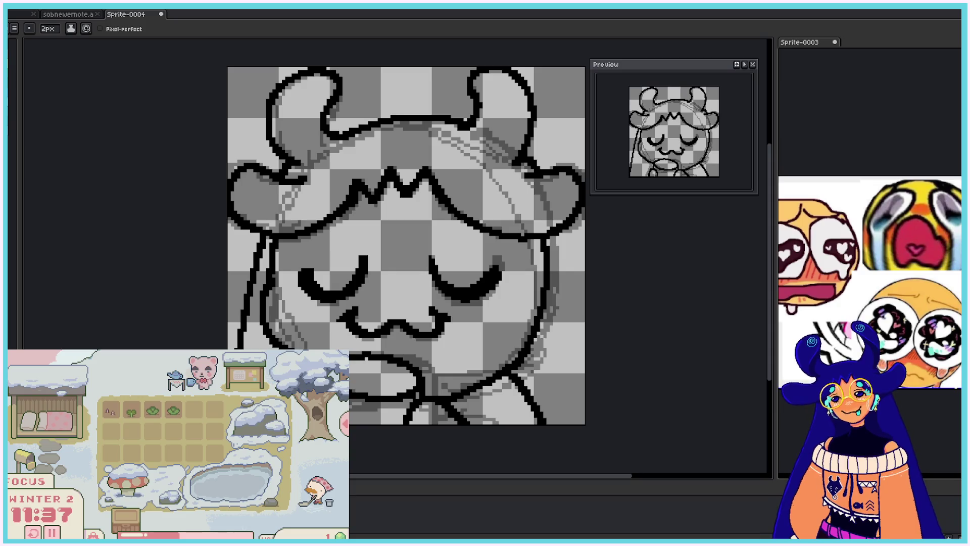
{"action": "key", "text": "ctrl+z"}
{"action": "left_click_drag", "start_coordinate": [266, 233], "coordinate": [237, 349]}
{"action": "key", "text": "ctrl+z"}
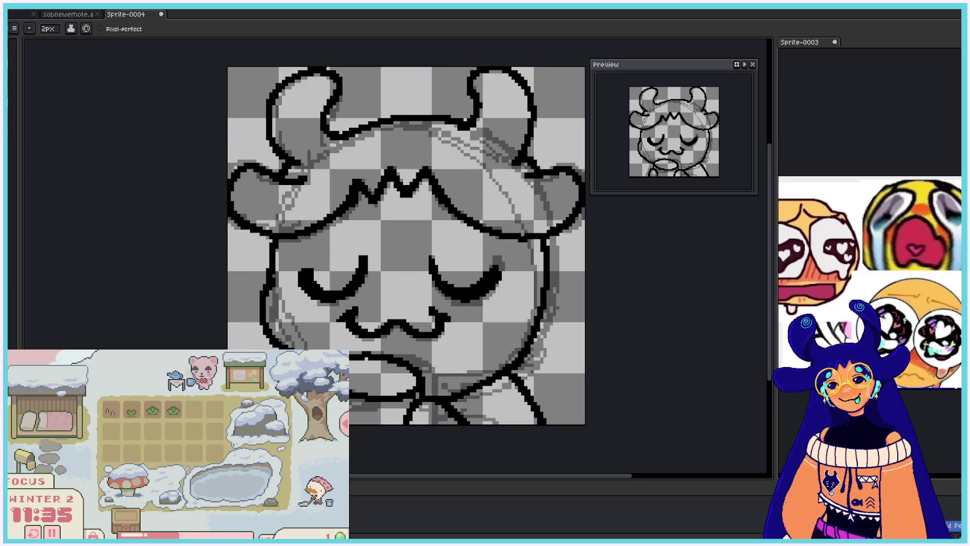
{"action": "left_click_drag", "start_coordinate": [263, 233], "coordinate": [238, 349]}
- Draw the long hair strand down the right side of the face
{"action": "left_click_drag", "start_coordinate": [551, 236], "coordinate": [591, 373]}
{"action": "key", "text": "ctrl+z"}
{"action": "left_click_drag", "start_coordinate": [550, 237], "coordinate": [585, 360]}
{"action": "scroll", "coordinate": [585, 361], "scroll_direction": "down", "scroll_amount": 3}
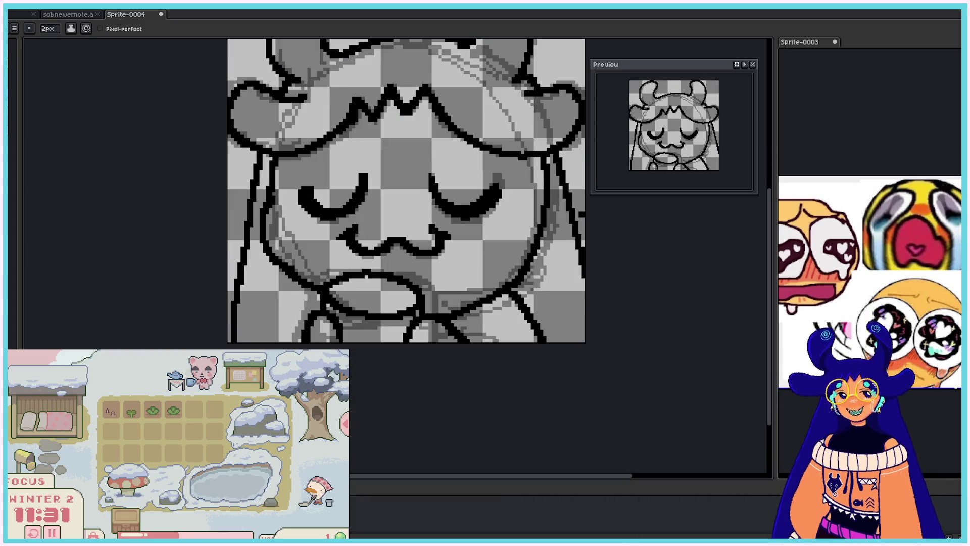
- Try several small circles over the right and left eyes, undoing each attempt
{"action": "scroll", "coordinate": [757, 294], "scroll_direction": "up", "scroll_amount": 4}
{"action": "scroll", "coordinate": [757, 294], "scroll_direction": "up", "scroll_amount": 1}
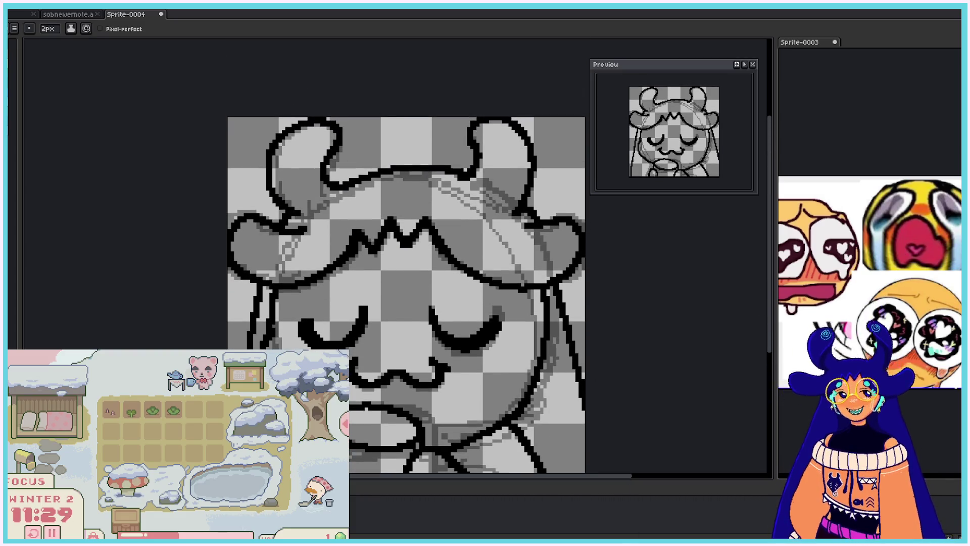
{"action": "left_click_drag", "start_coordinate": [424, 277], "coordinate": [451, 298]}
{"action": "key", "text": "ctrl+z"}
{"action": "left_click_drag", "start_coordinate": [437, 262], "coordinate": [452, 297]}
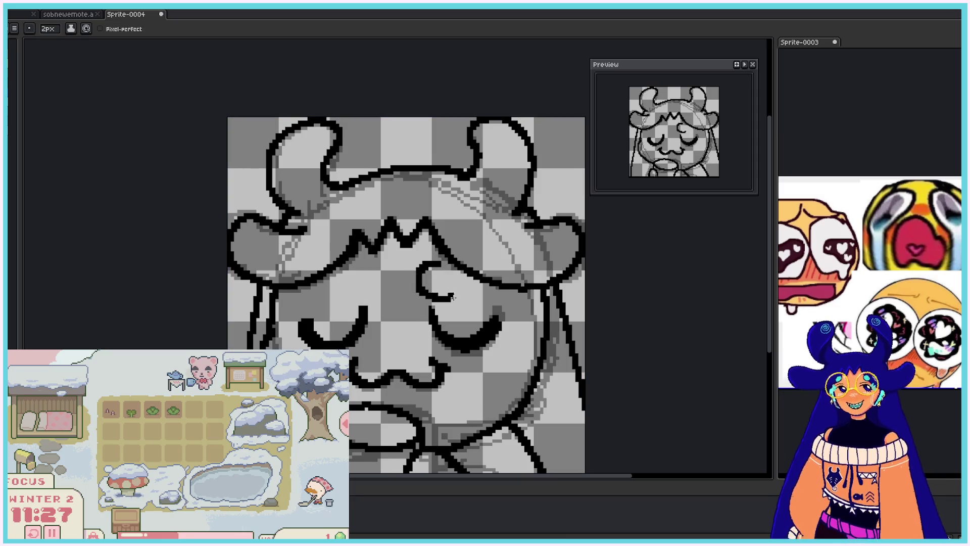
{"action": "key", "text": "ctrl+z"}
{"action": "left_click_drag", "start_coordinate": [434, 259], "coordinate": [410, 276]}
{"action": "key", "text": "ctrl+z"}
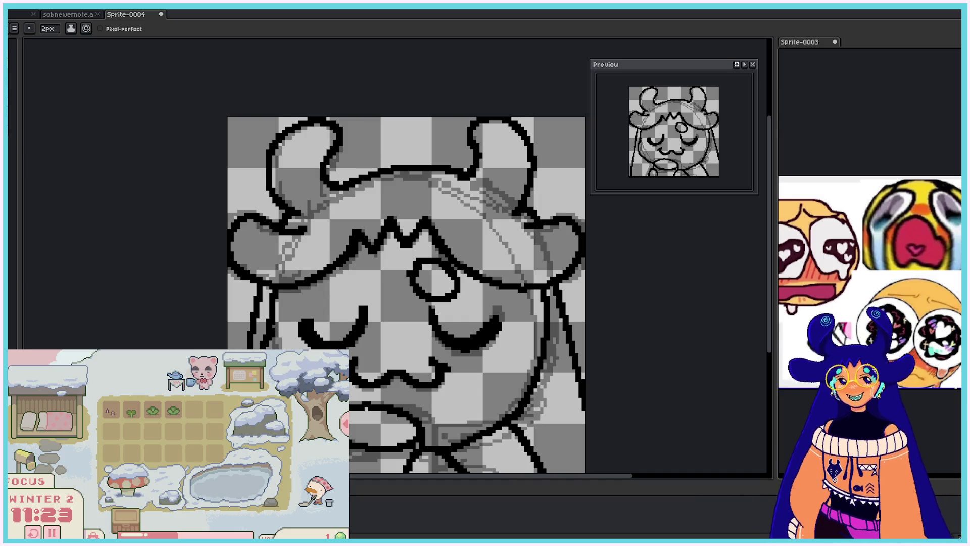
{"action": "key", "text": "ctrl+z"}
{"action": "left_click_drag", "start_coordinate": [423, 261], "coordinate": [419, 263]}
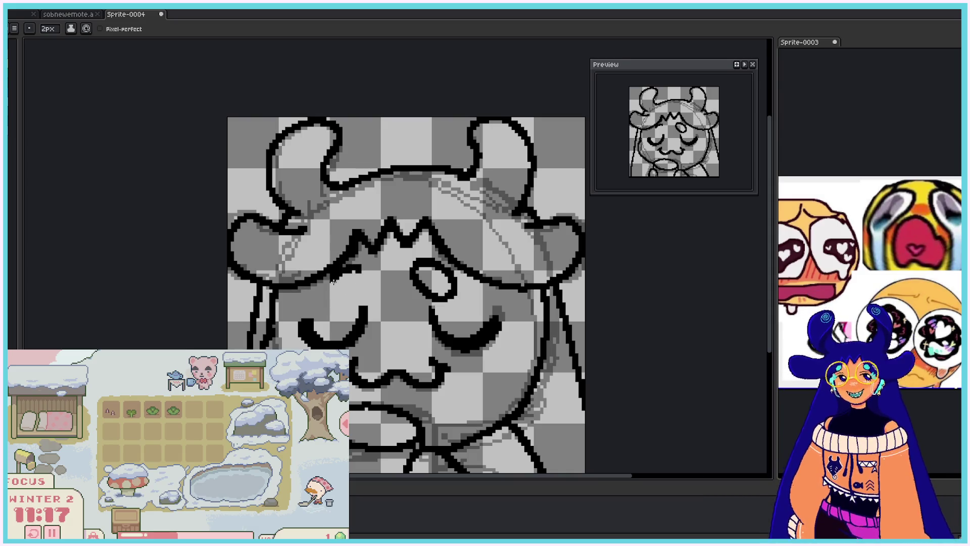
{"action": "key", "text": "ctrl+z"}
{"action": "left_click_drag", "start_coordinate": [427, 260], "coordinate": [431, 261]}
{"action": "key", "text": "ctrl+z"}
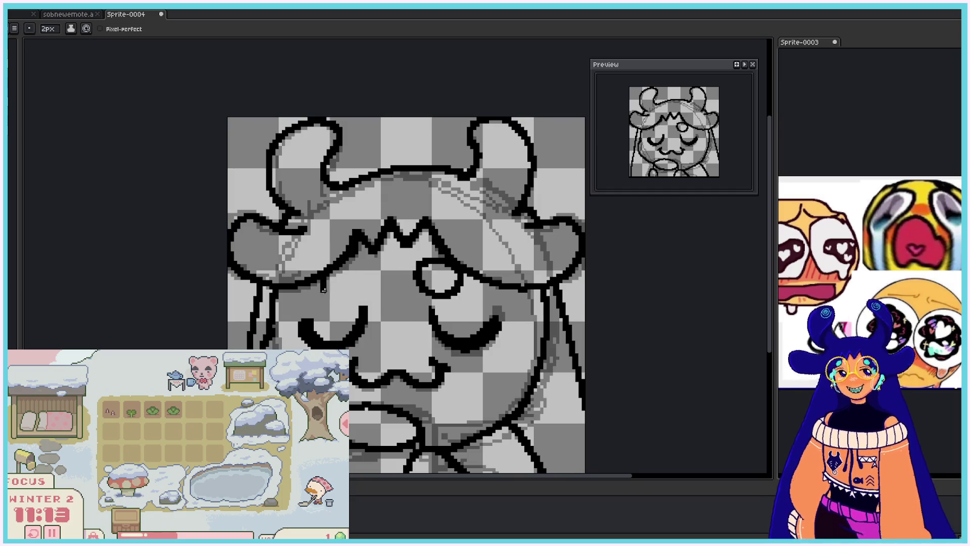
{"action": "left_click_drag", "start_coordinate": [328, 274], "coordinate": [330, 276]}
{"action": "key", "text": "ctrl+z"}
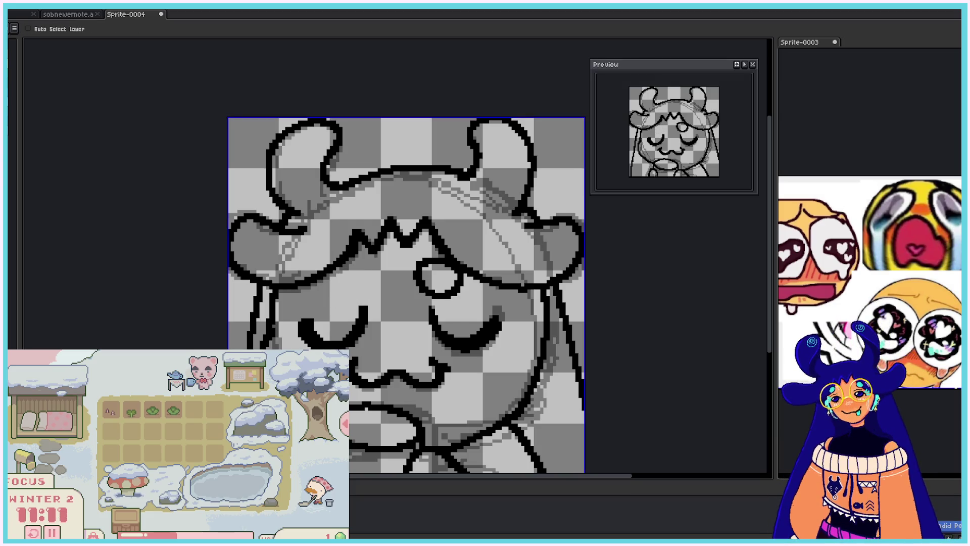
{"action": "key", "text": "ctrl+z"}
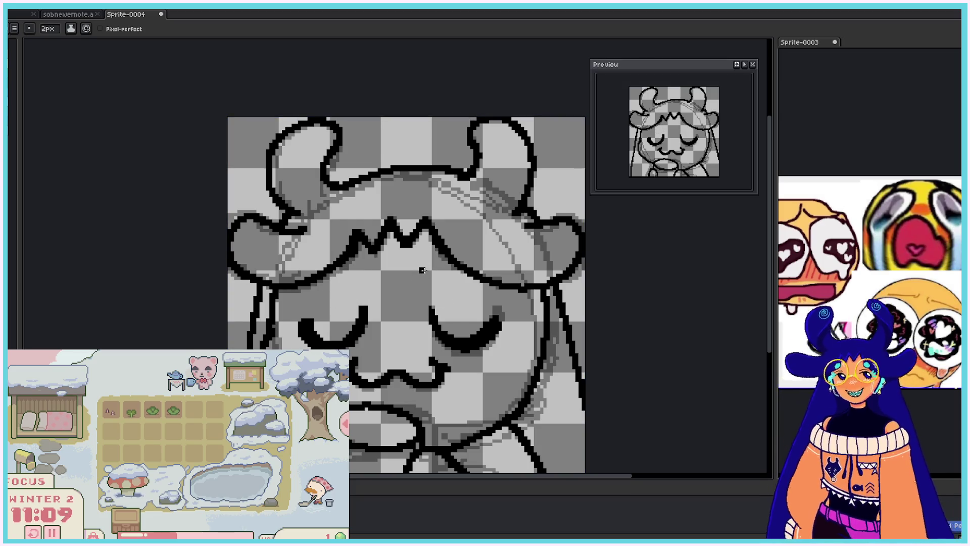
- Draw the final round glasses lenses over the right and left eyes
{"action": "mouse_move", "coordinate": [429, 263]}
{"action": "left_mouse_down"}
{"action": "mouse_move", "coordinate": [438, 262]}
{"action": "mouse_move", "coordinate": [425, 273]}
{"action": "left_mouse_up"}
{"action": "key", "text": "ctrl+z"}
{"action": "key", "text": "ctrl+z"}
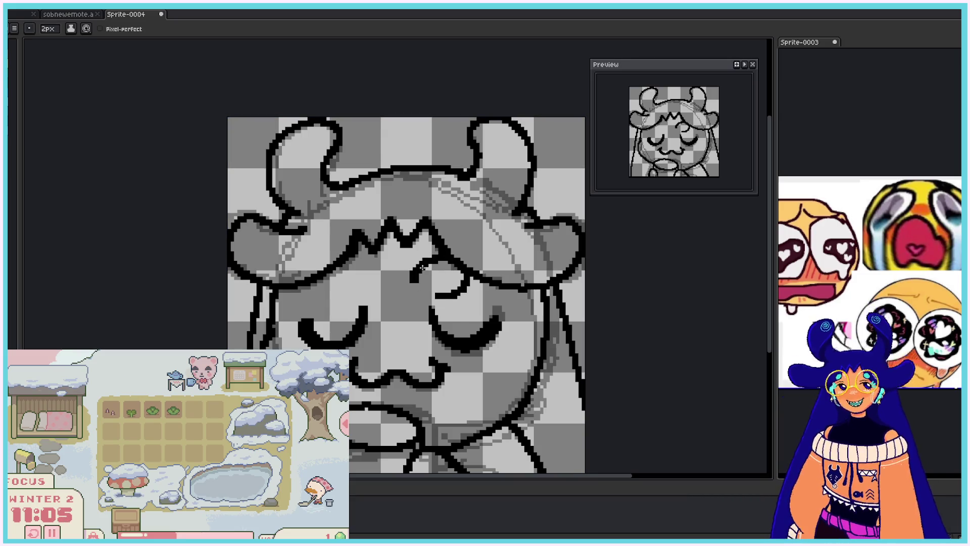
{"action": "key", "text": "b"}
{"action": "mouse_move", "coordinate": [426, 267]}
{"action": "left_mouse_down"}
{"action": "mouse_move", "coordinate": [460, 284]}
{"action": "mouse_move", "coordinate": [427, 283]}
{"action": "mouse_move", "coordinate": [421, 260]}
{"action": "left_mouse_up"}
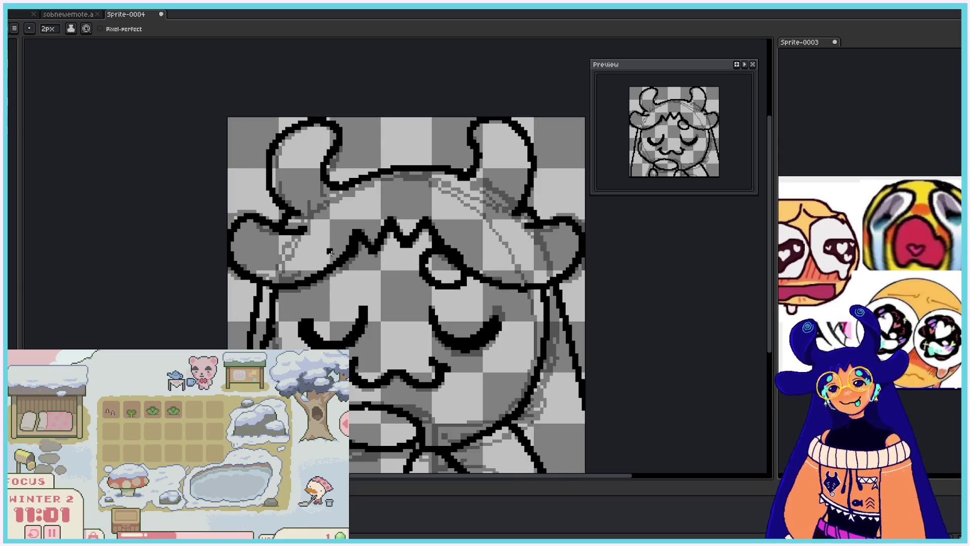
{"action": "mouse_move", "coordinate": [331, 249]}
{"action": "left_mouse_down"}
{"action": "mouse_move", "coordinate": [348, 283]}
{"action": "mouse_move", "coordinate": [354, 261]}
{"action": "left_mouse_up"}
{"action": "key", "text": "e"}
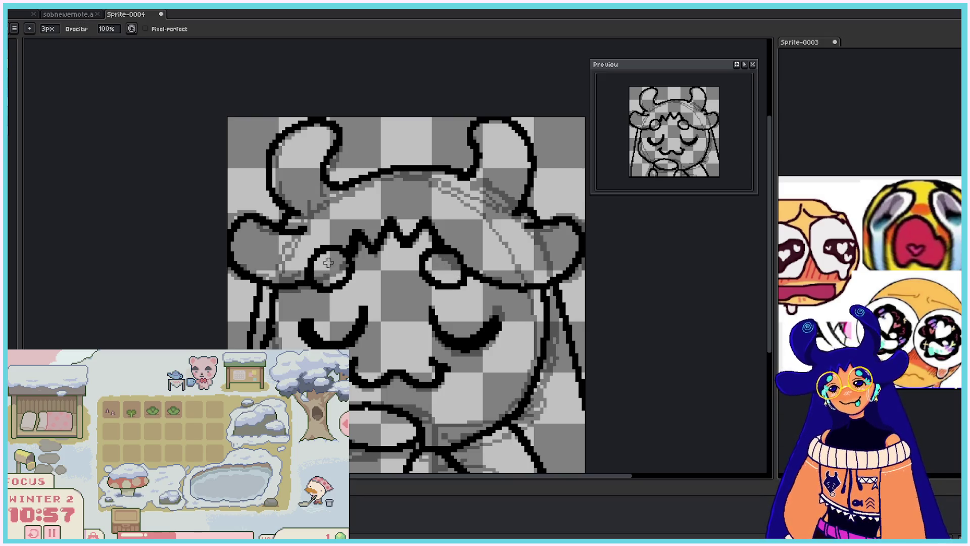
{"action": "key", "text": "b"}
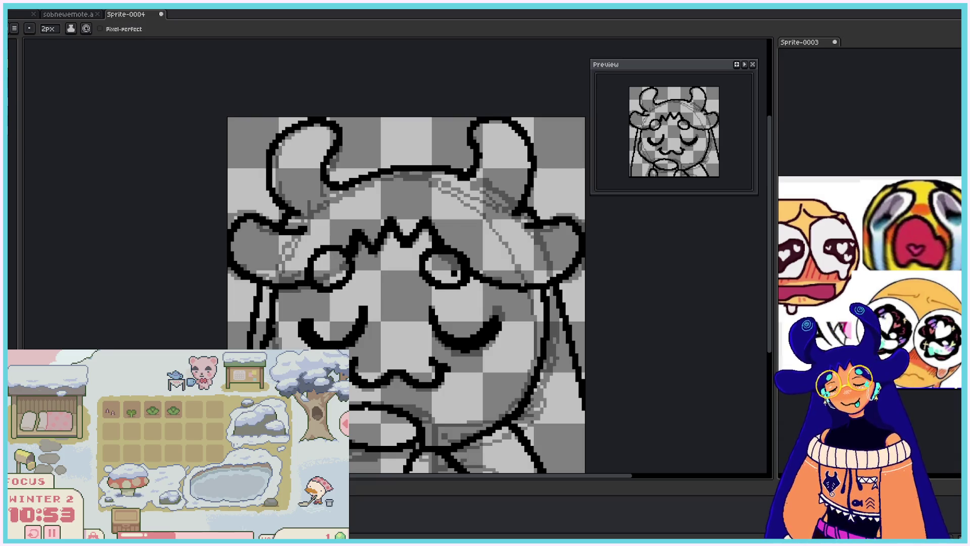
- Erase an overlapping bit of line art, redraw it, and add a stroke under the right ear
{"action": "key", "text": "e"}
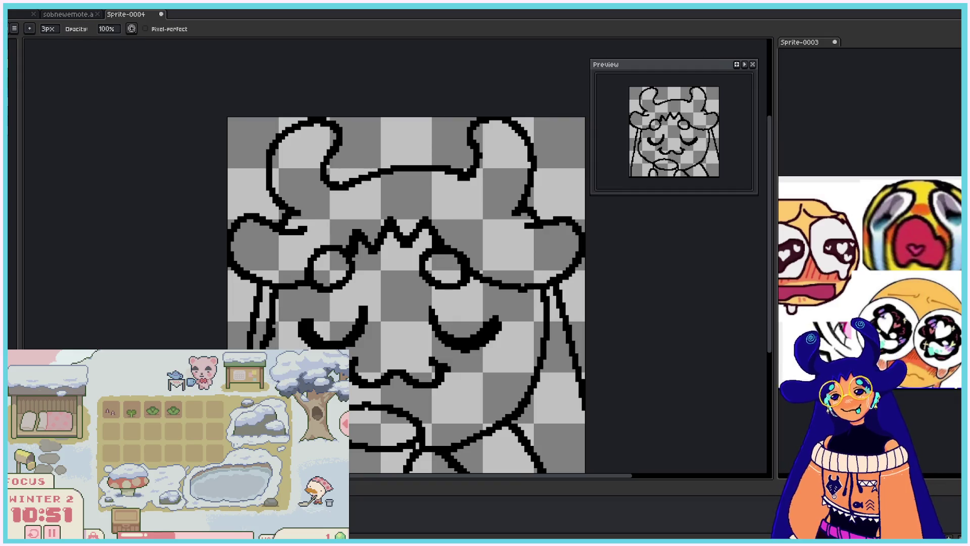
{"action": "left_click_drag", "start_coordinate": [306, 221], "coordinate": [295, 231]}
{"action": "key", "text": "b"}
{"action": "left_click", "coordinate": [307, 209]}
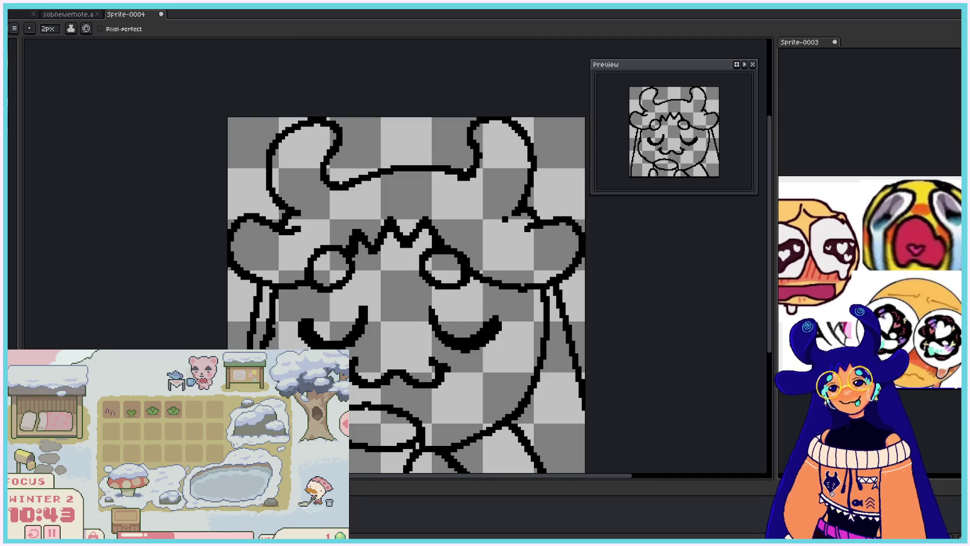
{"action": "left_click_drag", "start_coordinate": [535, 228], "coordinate": [513, 225]}
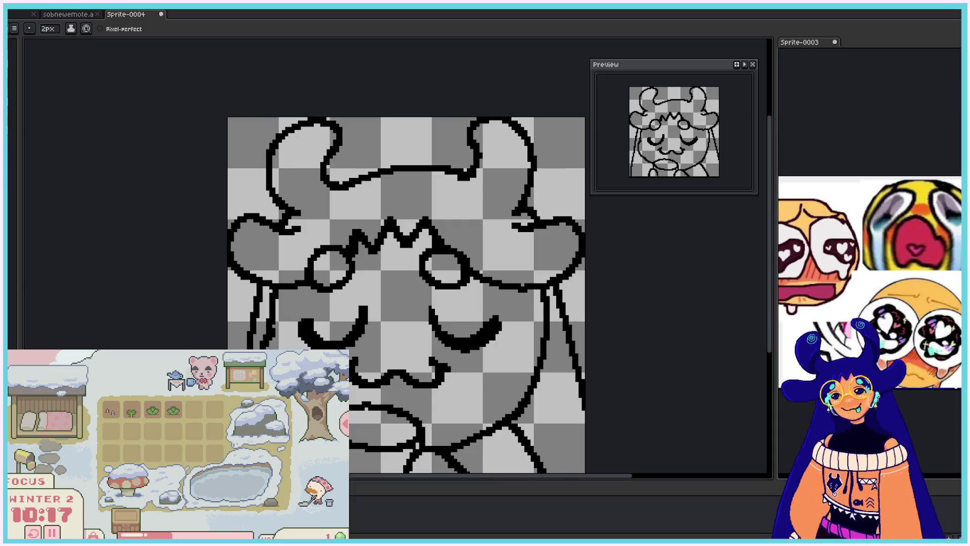
- Select the Paint Bucket tool from the toolbar
{"action": "left_click", "coordinate": [960, 152]}
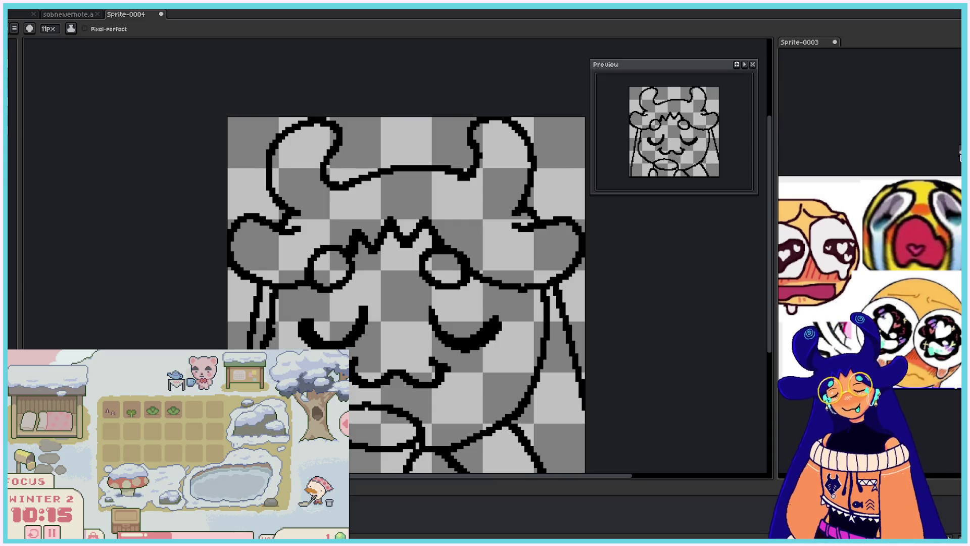
{"action": "left_click", "coordinate": [960, 152]}
{"action": "left_click", "coordinate": [960, 152]}
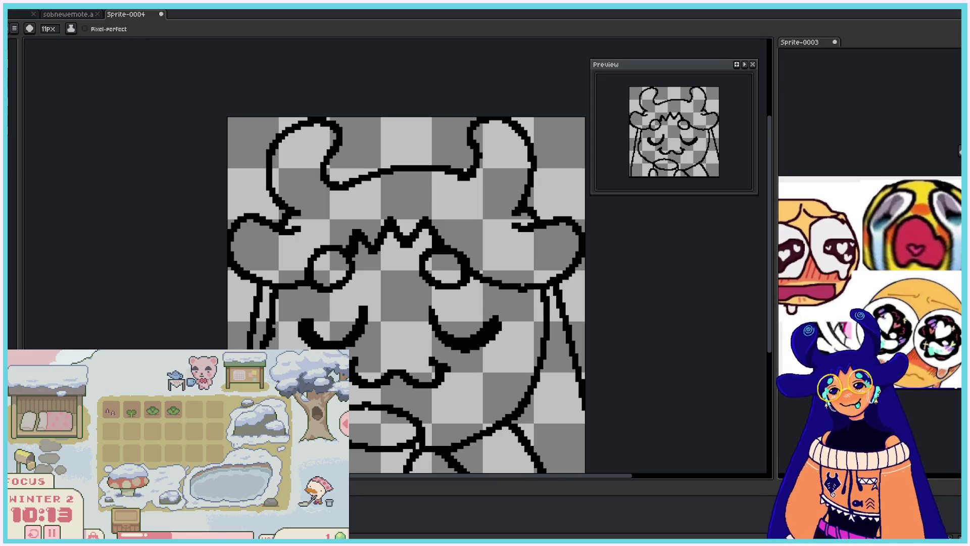
{"action": "left_click", "coordinate": [959, 163]}
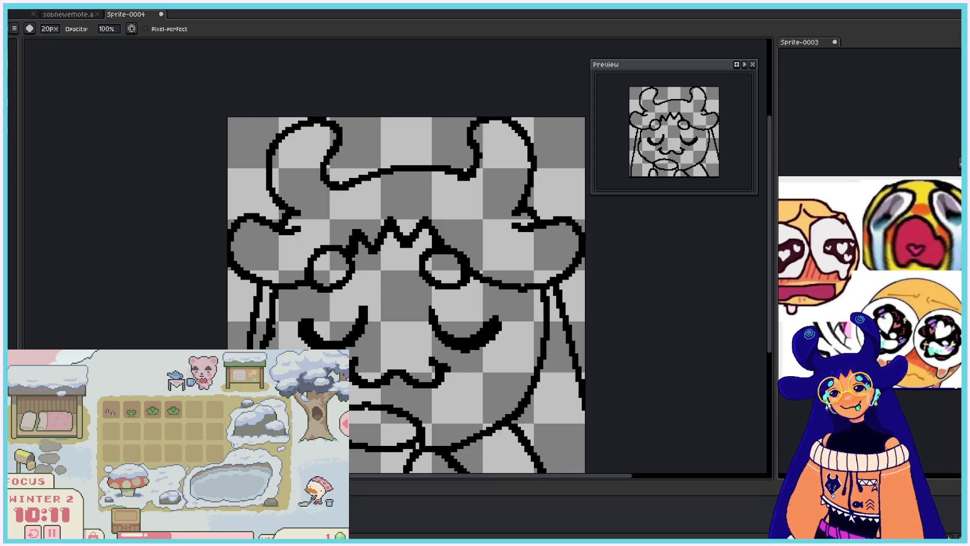
{"action": "left_click", "coordinate": [959, 134]}
{"action": "left_click", "coordinate": [960, 134]}
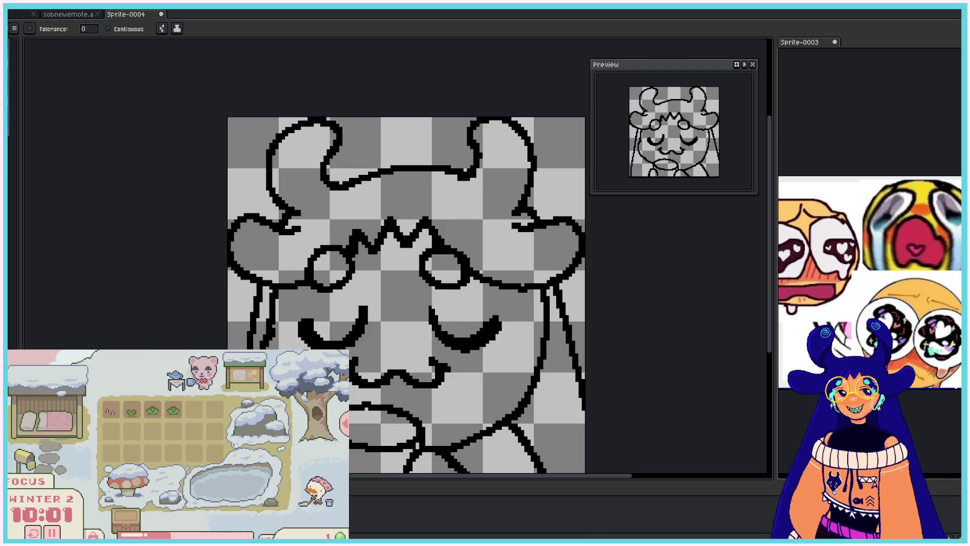
- Dismiss the palette options unchanged, then bucket-fill the horns and fringe dark blue
{"action": "left_click", "coordinate": [15, 29]}
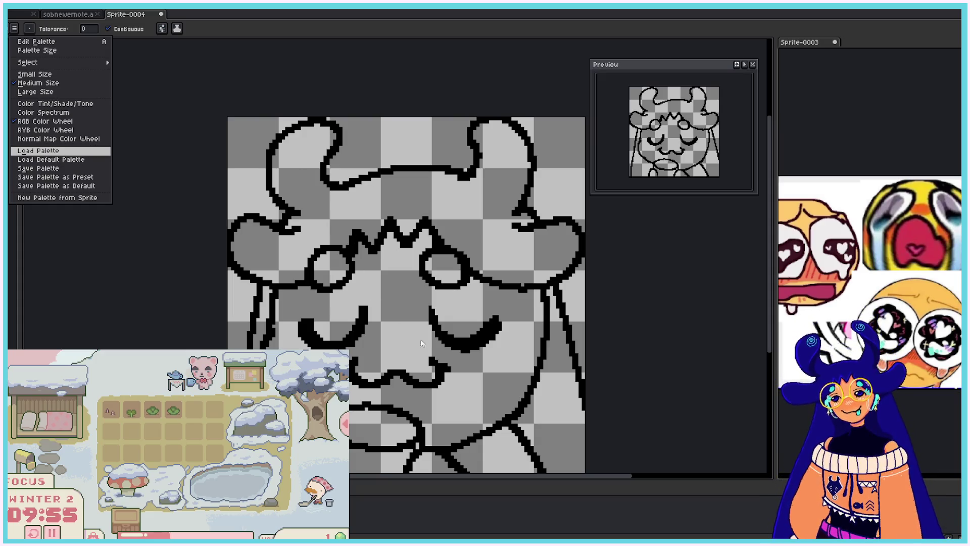
{"action": "left_click", "coordinate": [172, 215]}
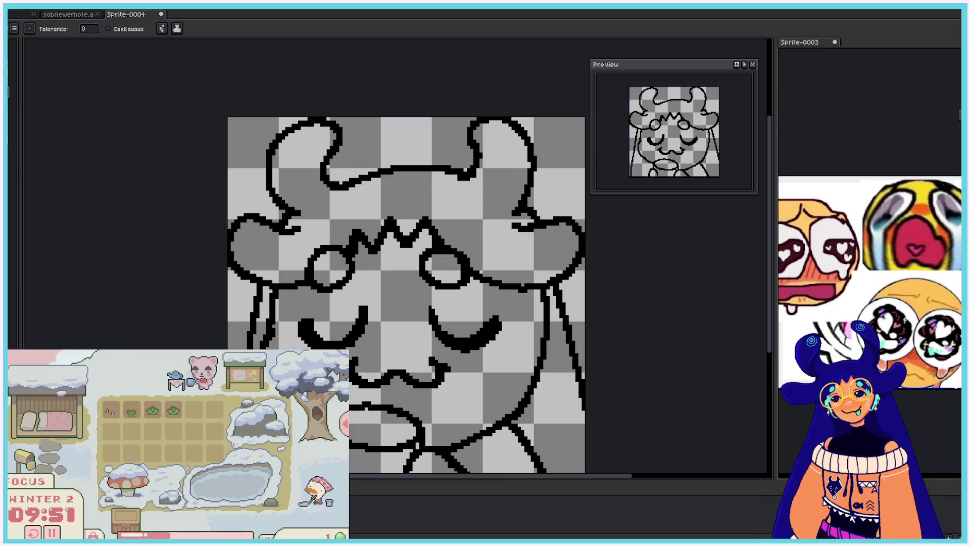
{"action": "left_click", "coordinate": [331, 212]}
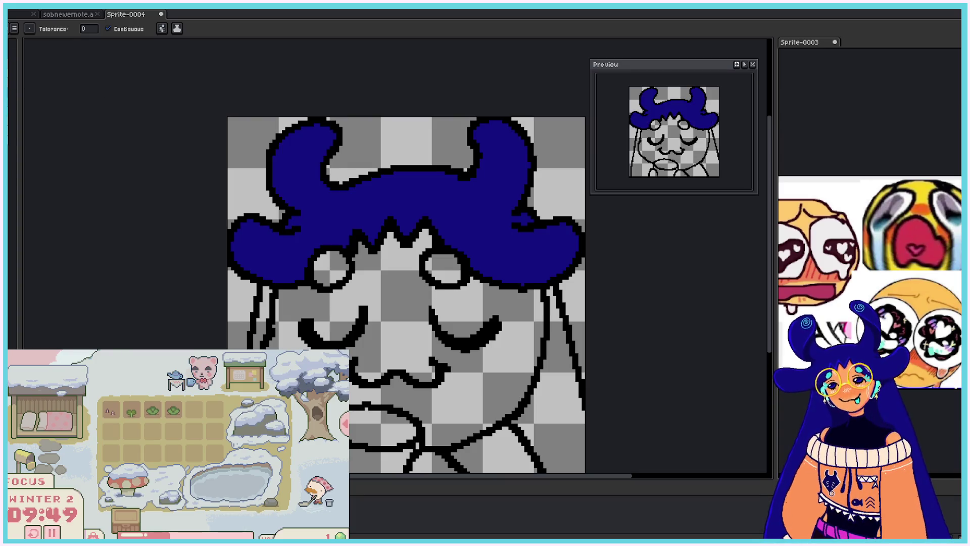
- Bucket-fill the left and right long hair strands dark blue
{"action": "left_click", "coordinate": [262, 314]}
{"action": "left_click", "coordinate": [561, 384]}
{"action": "scroll", "coordinate": [406, 283], "scroll_direction": "down", "scroll_amount": 3}
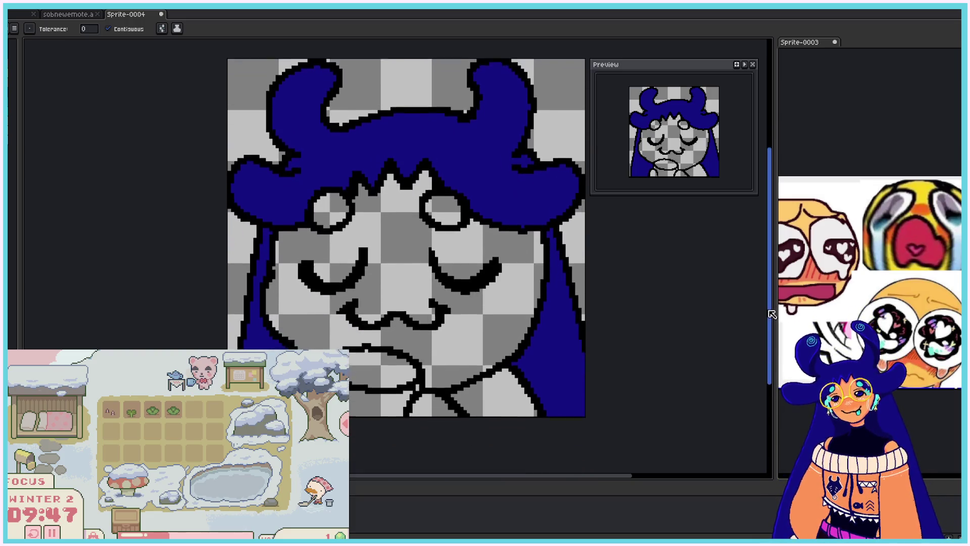
{"action": "scroll", "coordinate": [406, 283], "scroll_direction": "up", "scroll_amount": 2}
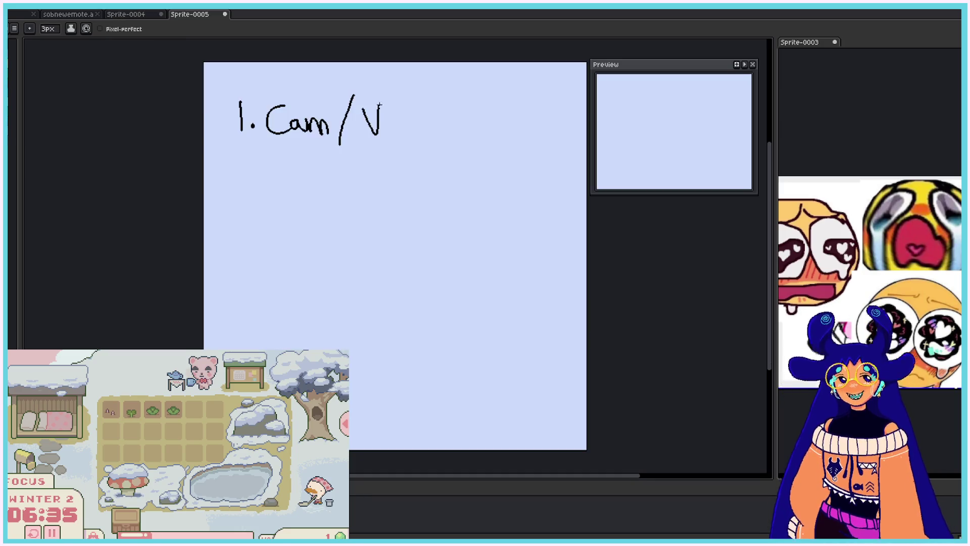
- Finish writing 'Vtuber' on line 1 and add an alternative word with an arrow above it
{"action": "left_click_drag", "start_coordinate": [390, 97], "coordinate": [389, 137]}
{"action": "left_click_drag", "start_coordinate": [386, 123], "coordinate": [410, 120]}
{"action": "mouse_move", "coordinate": [416, 102]}
{"action": "left_mouse_down"}
{"action": "mouse_move", "coordinate": [413, 132]}
{"action": "mouse_move", "coordinate": [427, 129]}
{"action": "left_mouse_up"}
{"action": "left_click_drag", "start_coordinate": [428, 124], "coordinate": [451, 130]}
{"action": "left_click_drag", "start_coordinate": [454, 114], "coordinate": [463, 112]}
{"action": "left_click_drag", "start_coordinate": [378, 69], "coordinate": [380, 90]}
{"action": "mouse_move", "coordinate": [379, 70]}
{"action": "left_mouse_down"}
{"action": "mouse_move", "coordinate": [381, 81]}
{"action": "mouse_move", "coordinate": [397, 75]}
{"action": "left_mouse_up"}
{"action": "left_click_drag", "start_coordinate": [399, 77], "coordinate": [409, 92]}
{"action": "mouse_move", "coordinate": [419, 66]}
{"action": "left_mouse_down"}
{"action": "mouse_move", "coordinate": [424, 85]}
{"action": "mouse_move", "coordinate": [459, 83]}
{"action": "mouse_move", "coordinate": [486, 67]}
{"action": "left_mouse_up"}
{"action": "mouse_move", "coordinate": [429, 93]}
{"action": "left_mouse_down"}
{"action": "mouse_move", "coordinate": [429, 108]}
{"action": "mouse_move", "coordinate": [436, 99]}
{"action": "left_mouse_up"}
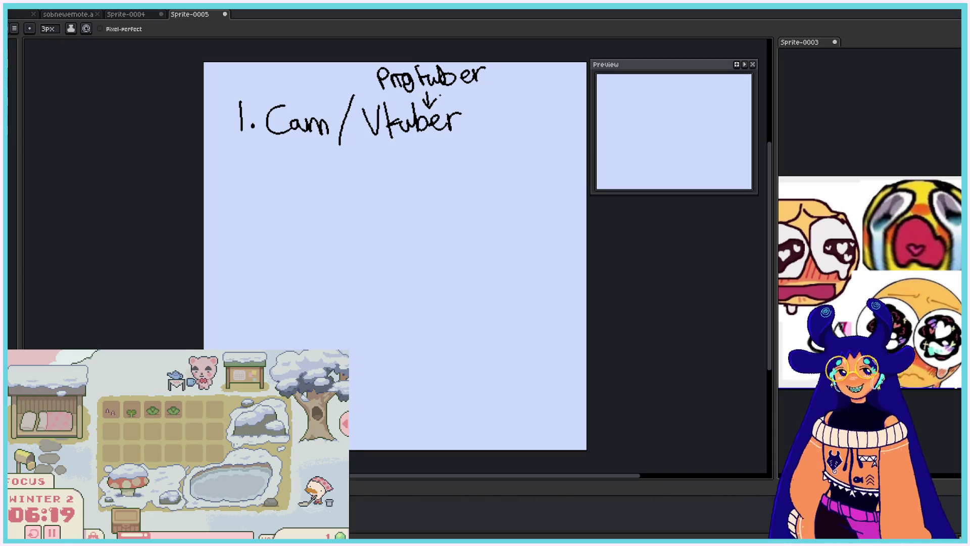
- Write the second item '2. 80< (Partner)'
{"action": "left_click_drag", "start_coordinate": [237, 181], "coordinate": [259, 204]}
{"action": "left_click", "coordinate": [268, 201]}
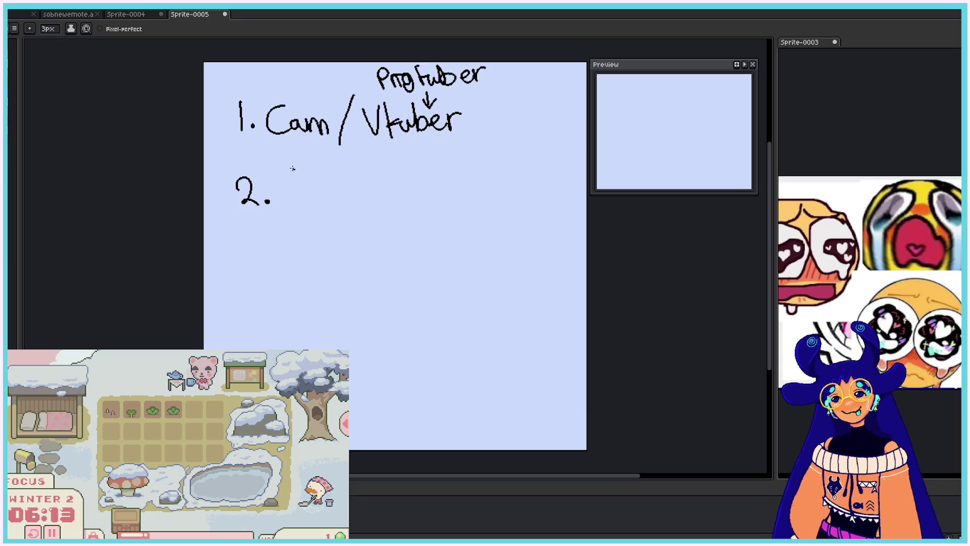
{"action": "left_click_drag", "start_coordinate": [292, 170], "coordinate": [368, 202]}
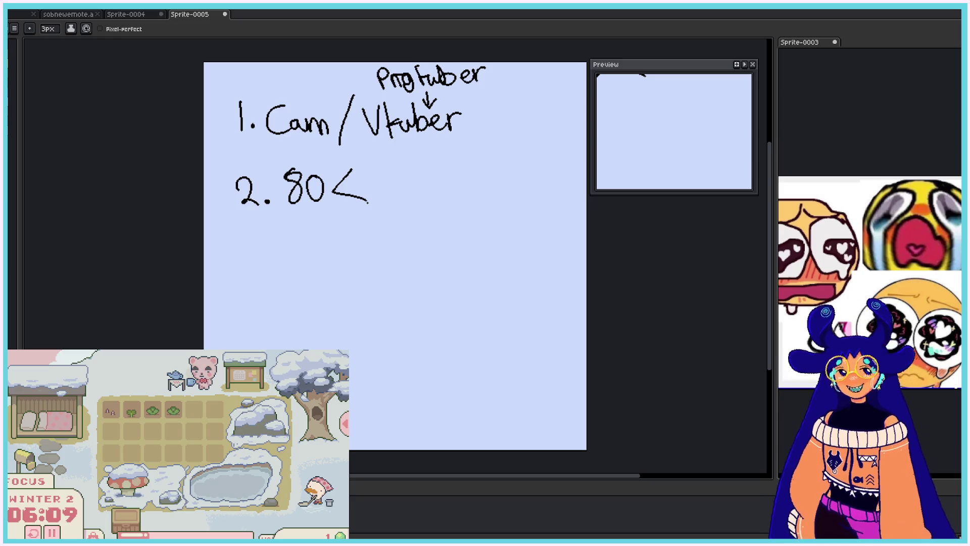
{"action": "mouse_move", "coordinate": [460, 156]}
{"action": "left_mouse_down"}
{"action": "mouse_move", "coordinate": [465, 203]}
{"action": "mouse_move", "coordinate": [473, 201]}
{"action": "left_mouse_up"}
{"action": "left_click_drag", "start_coordinate": [472, 160], "coordinate": [500, 197]}
{"action": "mouse_move", "coordinate": [501, 183]}
{"action": "left_mouse_down"}
{"action": "mouse_move", "coordinate": [510, 181]}
{"action": "mouse_move", "coordinate": [511, 200]}
{"action": "left_mouse_up"}
{"action": "mouse_move", "coordinate": [515, 186]}
{"action": "left_mouse_down"}
{"action": "mouse_move", "coordinate": [542, 200]}
{"action": "mouse_move", "coordinate": [566, 188]}
{"action": "mouse_move", "coordinate": [572, 211]}
{"action": "left_mouse_up"}
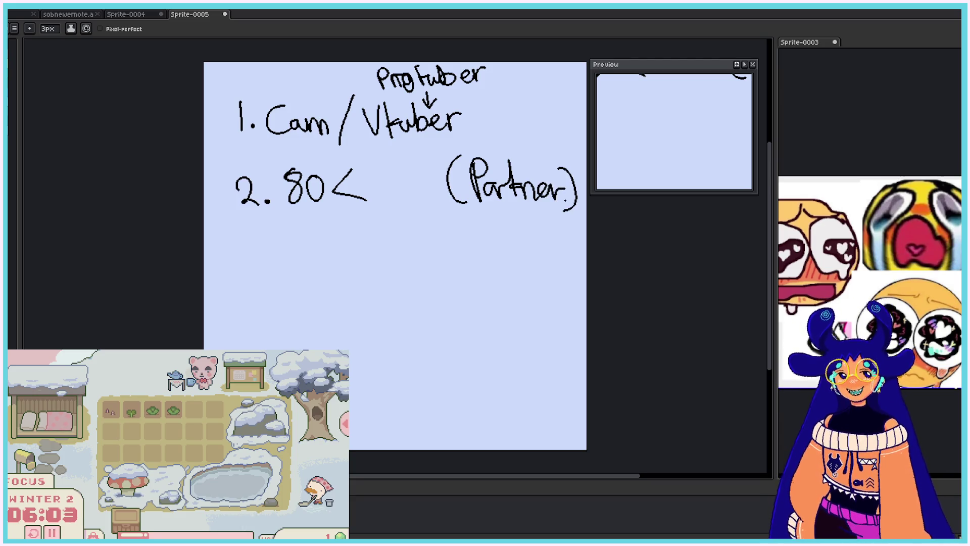
- Cross out the first list item '1. Cam/Vtuber'
{"action": "mouse_move", "coordinate": [259, 143]}
{"action": "left_mouse_down"}
{"action": "mouse_move", "coordinate": [260, 165]}
{"action": "mouse_move", "coordinate": [272, 154]}
{"action": "left_mouse_up"}
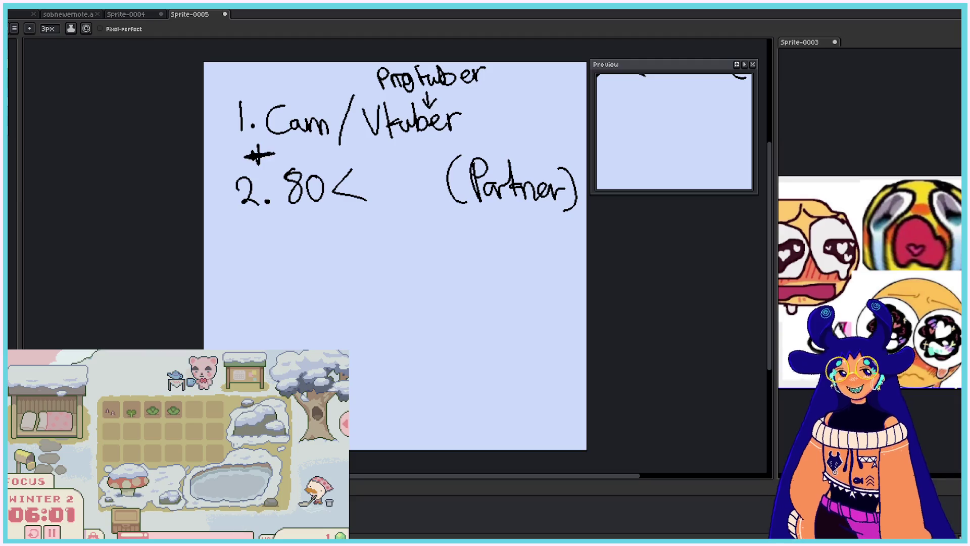
{"action": "key", "text": "ctrl+z"}
{"action": "key", "text": "ctrl+z"}
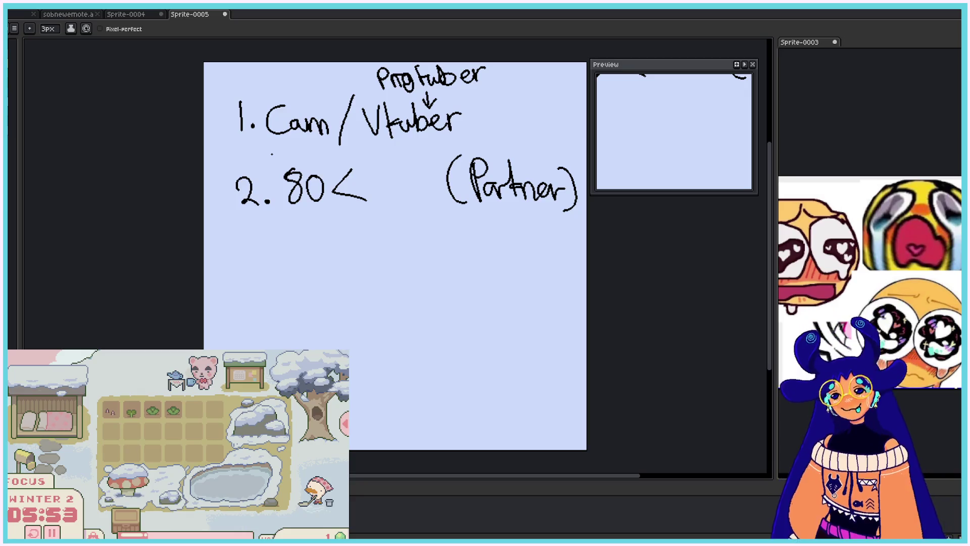
{"action": "mouse_move", "coordinate": [226, 72]}
{"action": "left_mouse_down"}
{"action": "mouse_move", "coordinate": [505, 117]}
{"action": "mouse_move", "coordinate": [228, 158]}
{"action": "mouse_move", "coordinate": [234, 133]}
{"action": "left_mouse_up"}
{"action": "left_click_drag", "start_coordinate": [237, 96], "coordinate": [424, 143]}
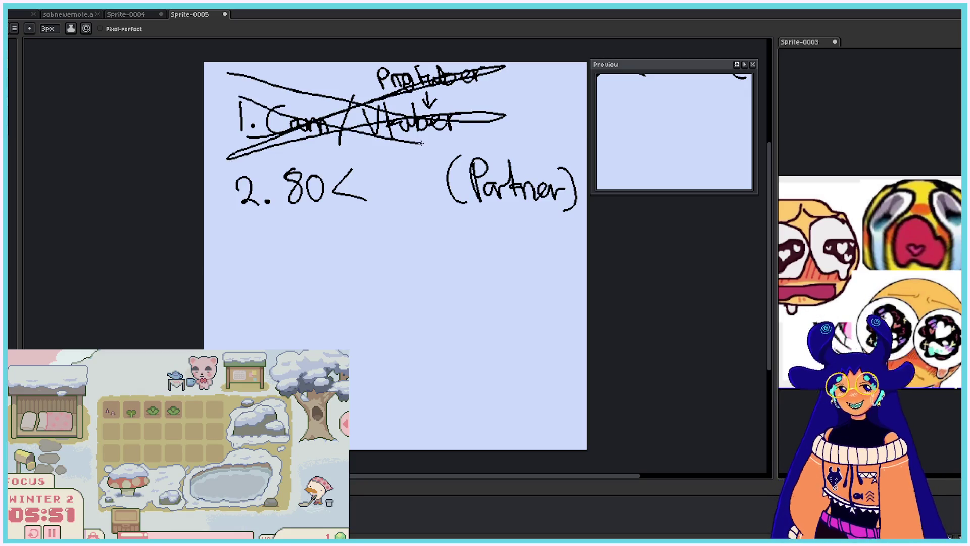
- Renumber the 80< line as item 1 and write '2. Partner' below it
{"action": "mouse_move", "coordinate": [443, 81]}
{"action": "left_mouse_down"}
{"action": "mouse_move", "coordinate": [227, 158]}
{"action": "mouse_move", "coordinate": [235, 207]}
{"action": "mouse_move", "coordinate": [262, 215]}
{"action": "left_mouse_up"}
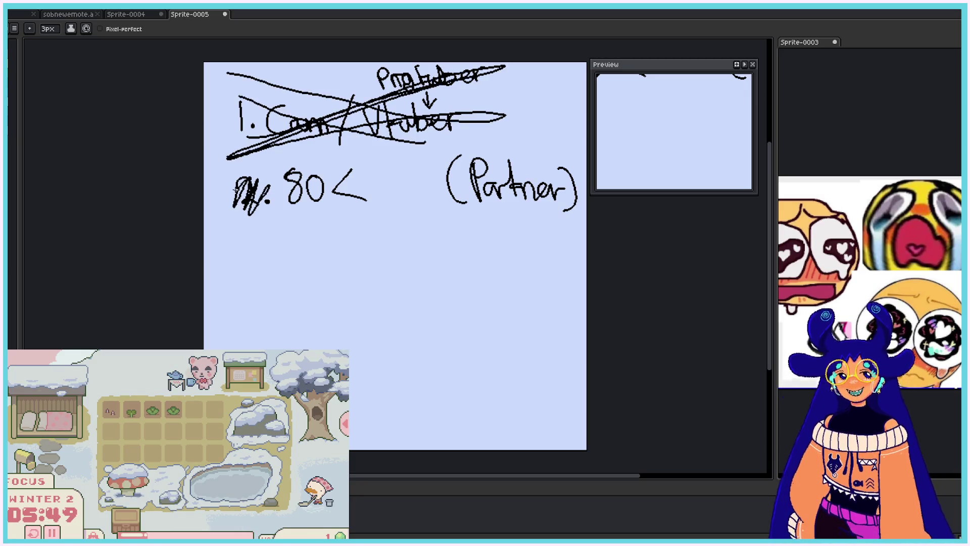
{"action": "left_click_drag", "start_coordinate": [215, 174], "coordinate": [215, 206]}
{"action": "left_click", "coordinate": [226, 199]}
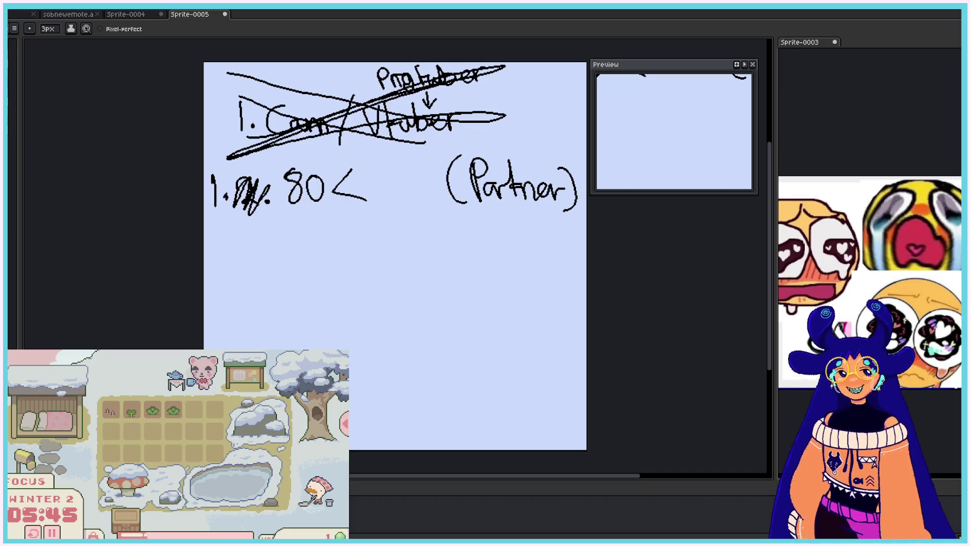
{"action": "left_click_drag", "start_coordinate": [242, 234], "coordinate": [264, 258]}
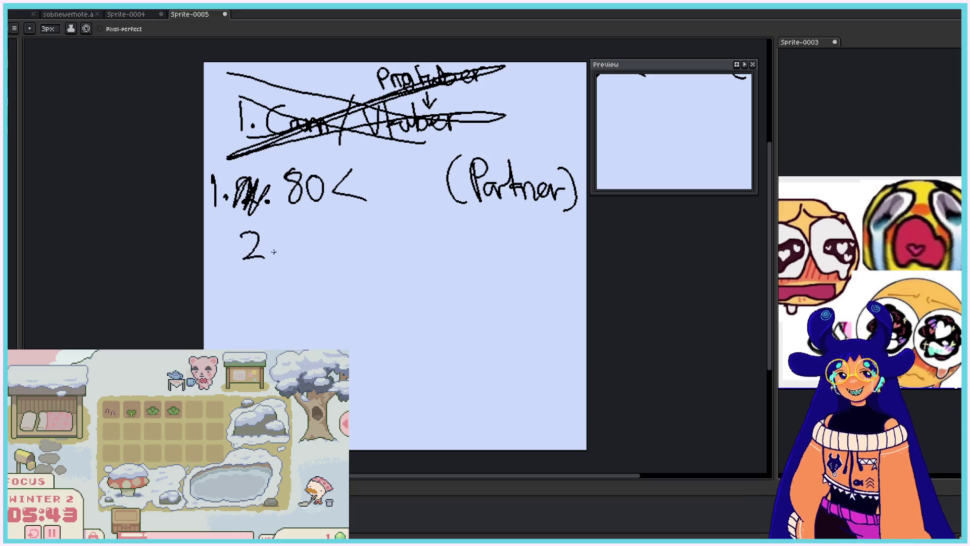
{"action": "left_click", "coordinate": [273, 254]}
{"action": "left_click_drag", "start_coordinate": [302, 221], "coordinate": [305, 258]}
{"action": "mouse_move", "coordinate": [302, 222]}
{"action": "left_mouse_down"}
{"action": "mouse_move", "coordinate": [304, 246]}
{"action": "mouse_move", "coordinate": [362, 256]}
{"action": "left_mouse_up"}
{"action": "mouse_move", "coordinate": [362, 220]}
{"action": "left_mouse_down"}
{"action": "mouse_move", "coordinate": [364, 248]}
{"action": "mouse_move", "coordinate": [375, 254]}
{"action": "left_mouse_up"}
{"action": "left_click_drag", "start_coordinate": [367, 241], "coordinate": [427, 250]}
{"action": "left_click_drag", "start_coordinate": [428, 252], "coordinate": [441, 238]}
- Add 'If not?' under Partner, write '3. Sponsored', and scribble out the old top line
{"action": "mouse_move", "coordinate": [239, 287]}
{"action": "left_mouse_down"}
{"action": "mouse_move", "coordinate": [258, 284]}
{"action": "mouse_move", "coordinate": [247, 322]}
{"action": "left_mouse_up"}
{"action": "left_click", "coordinate": [279, 313]}
{"action": "mouse_move", "coordinate": [326, 267]}
{"action": "left_mouse_down"}
{"action": "mouse_move", "coordinate": [323, 284]}
{"action": "mouse_move", "coordinate": [338, 291]}
{"action": "mouse_move", "coordinate": [345, 275]}
{"action": "mouse_move", "coordinate": [398, 274]}
{"action": "mouse_move", "coordinate": [408, 286]}
{"action": "mouse_move", "coordinate": [430, 265]}
{"action": "left_mouse_up"}
{"action": "mouse_move", "coordinate": [429, 259]}
{"action": "left_mouse_down"}
{"action": "mouse_move", "coordinate": [436, 282]}
{"action": "mouse_move", "coordinate": [426, 294]}
{"action": "left_mouse_up"}
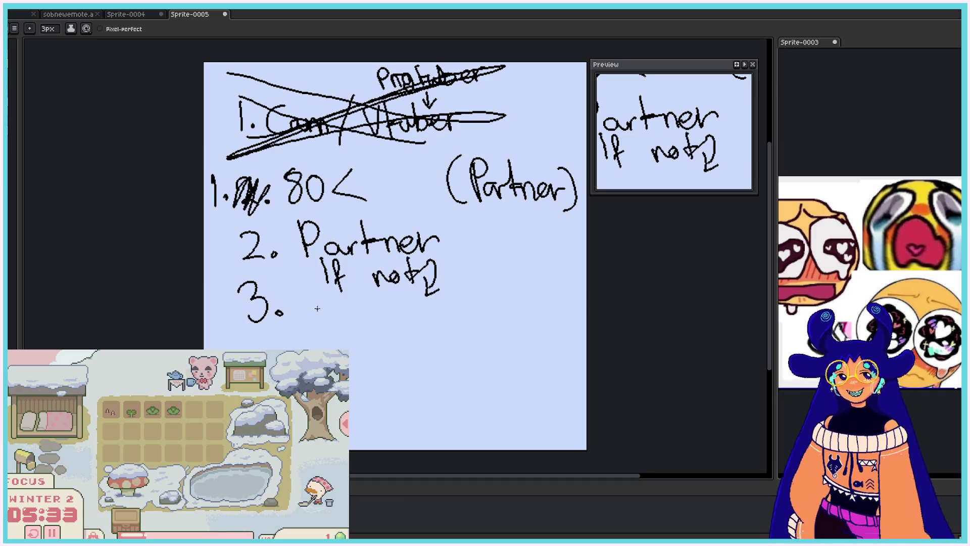
{"action": "mouse_move", "coordinate": [323, 304]}
{"action": "left_mouse_down"}
{"action": "mouse_move", "coordinate": [300, 331]}
{"action": "mouse_move", "coordinate": [333, 342]}
{"action": "left_mouse_up"}
{"action": "mouse_move", "coordinate": [333, 317]}
{"action": "left_mouse_down"}
{"action": "mouse_move", "coordinate": [335, 328]}
{"action": "mouse_move", "coordinate": [389, 328]}
{"action": "mouse_move", "coordinate": [454, 314]}
{"action": "left_mouse_up"}
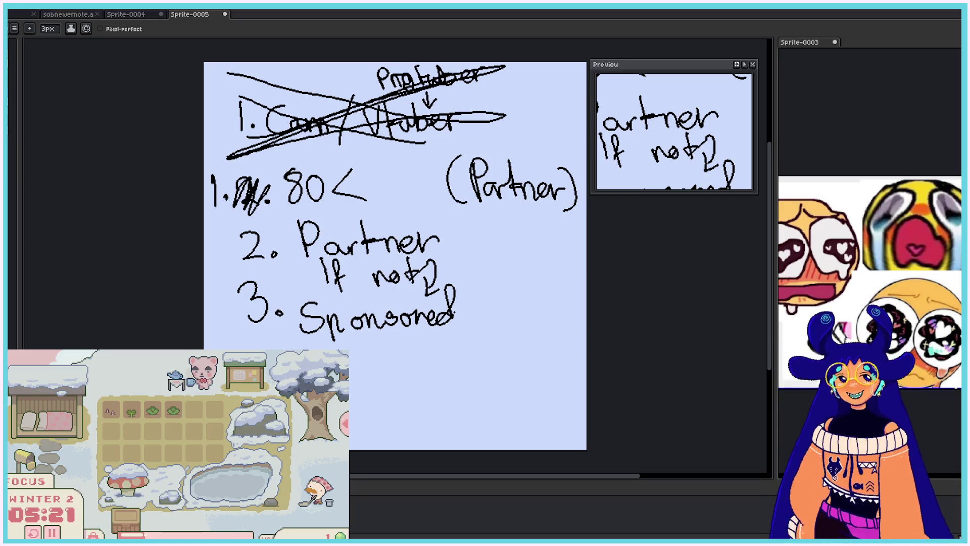
{"action": "mouse_move", "coordinate": [236, 93]}
{"action": "left_mouse_down"}
{"action": "mouse_move", "coordinate": [303, 124]}
{"action": "mouse_move", "coordinate": [452, 104]}
{"action": "mouse_move", "coordinate": [303, 151]}
{"action": "mouse_move", "coordinate": [387, 141]}
{"action": "mouse_move", "coordinate": [439, 121]}
{"action": "mouse_move", "coordinate": [420, 137]}
{"action": "left_mouse_up"}
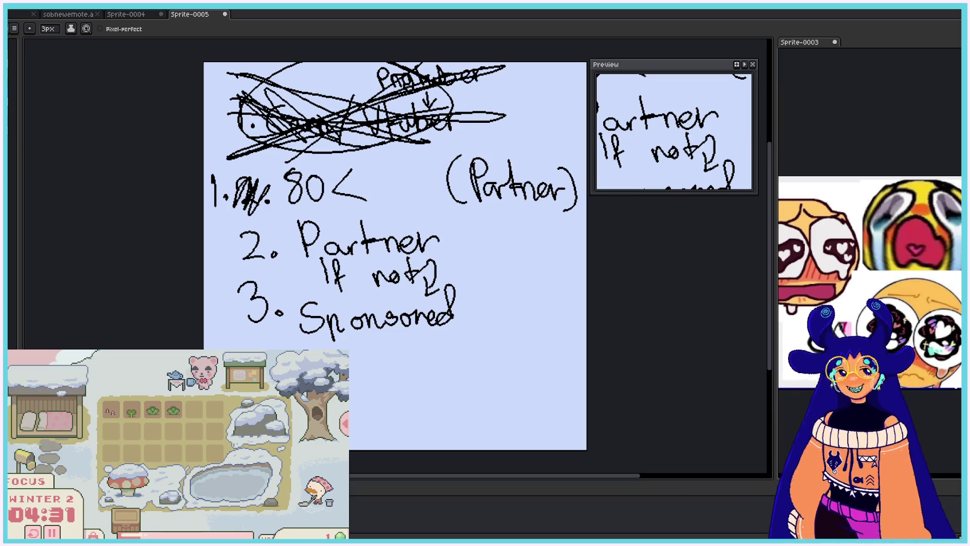
- Handwrite a '5 mods' line and an 'Overlay + Starting + Ending' line under Sponsored
{"action": "left_click_drag", "start_coordinate": [349, 382], "coordinate": [384, 389]}
{"action": "left_click_drag", "start_coordinate": [386, 390], "coordinate": [399, 369]}
{"action": "mouse_move", "coordinate": [445, 346]}
{"action": "left_mouse_down"}
{"action": "mouse_move", "coordinate": [429, 360]}
{"action": "mouse_move", "coordinate": [430, 389]}
{"action": "mouse_move", "coordinate": [500, 377]}
{"action": "left_mouse_up"}
{"action": "mouse_move", "coordinate": [523, 346]}
{"action": "left_mouse_down"}
{"action": "mouse_move", "coordinate": [516, 384]}
{"action": "mouse_move", "coordinate": [527, 386]}
{"action": "left_mouse_up"}
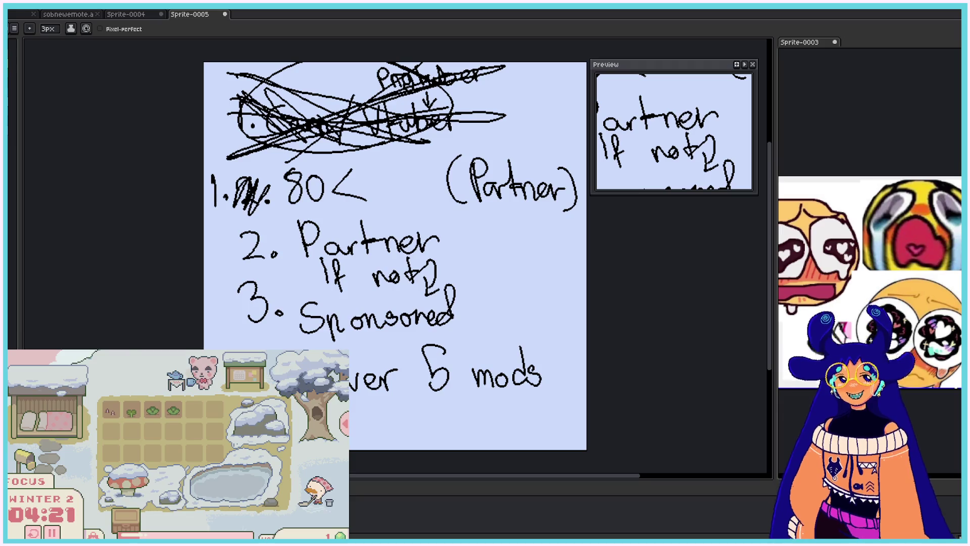
{"action": "mouse_move", "coordinate": [349, 431]}
{"action": "left_mouse_down"}
{"action": "mouse_move", "coordinate": [379, 422]}
{"action": "mouse_move", "coordinate": [417, 440]}
{"action": "mouse_move", "coordinate": [466, 417]}
{"action": "mouse_move", "coordinate": [507, 439]}
{"action": "mouse_move", "coordinate": [533, 423]}
{"action": "left_mouse_up"}
{"action": "mouse_move", "coordinate": [525, 415]}
{"action": "left_mouse_down"}
{"action": "mouse_move", "coordinate": [527, 433]}
{"action": "mouse_move", "coordinate": [578, 429]}
{"action": "mouse_move", "coordinate": [584, 441]}
{"action": "left_mouse_up"}
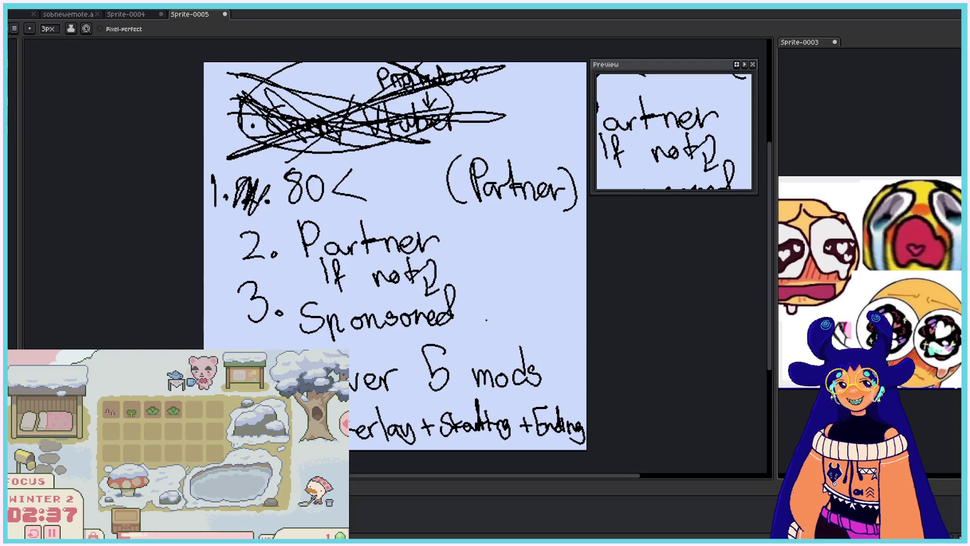
- Strike through 'Partner' and 'If not?' on item 2 and add '/ Partner' after Sponsored
{"action": "left_click_drag", "start_coordinate": [483, 236], "coordinate": [476, 257]}
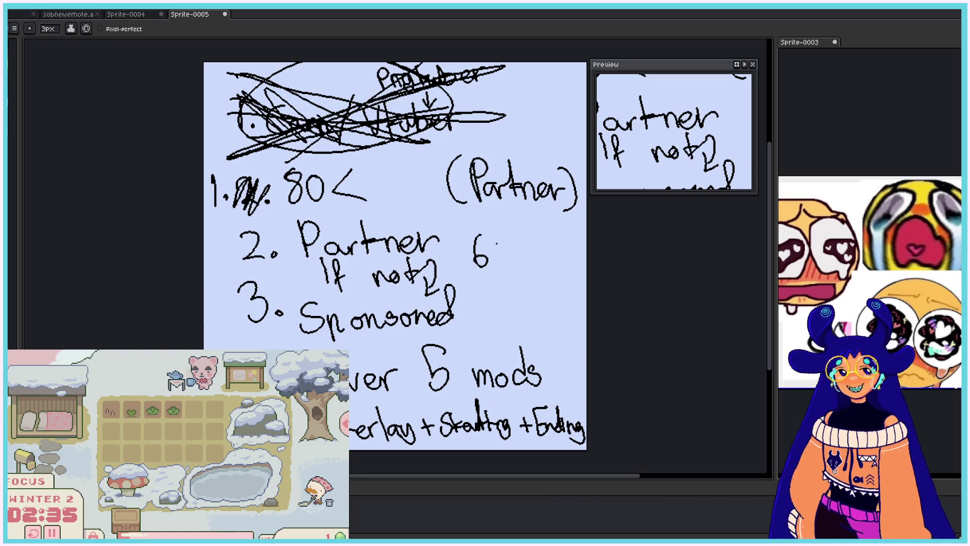
{"action": "key", "text": "ctrl+z"}
{"action": "mouse_move", "coordinate": [301, 228]}
{"action": "left_mouse_down"}
{"action": "mouse_move", "coordinate": [433, 253]}
{"action": "mouse_move", "coordinate": [299, 278]}
{"action": "left_mouse_up"}
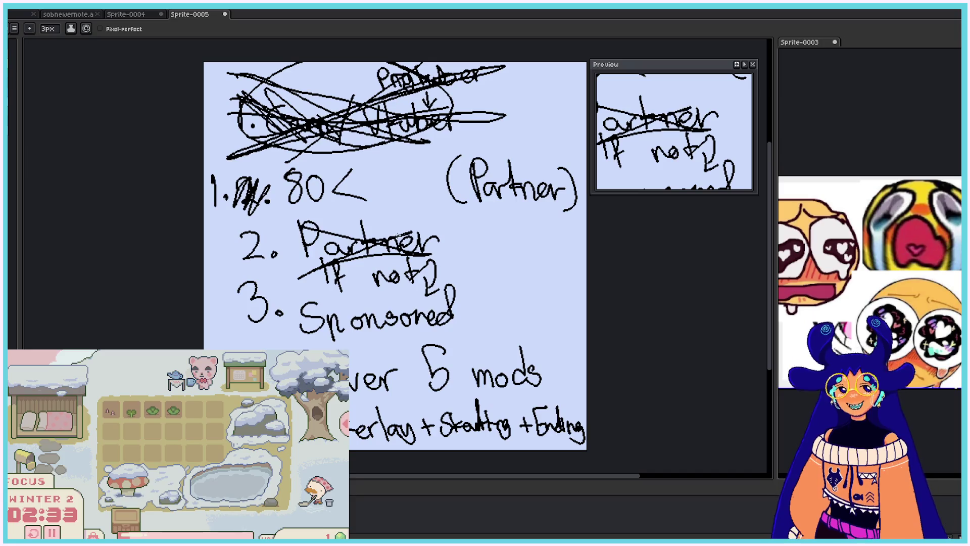
{"action": "mouse_move", "coordinate": [273, 247]}
{"action": "left_mouse_down"}
{"action": "mouse_move", "coordinate": [354, 267]}
{"action": "mouse_move", "coordinate": [343, 283]}
{"action": "left_mouse_up"}
{"action": "left_click_drag", "start_coordinate": [482, 291], "coordinate": [456, 338]}
{"action": "mouse_move", "coordinate": [492, 295]}
{"action": "left_mouse_down"}
{"action": "mouse_move", "coordinate": [490, 314]}
{"action": "mouse_move", "coordinate": [568, 334]}
{"action": "left_mouse_up"}
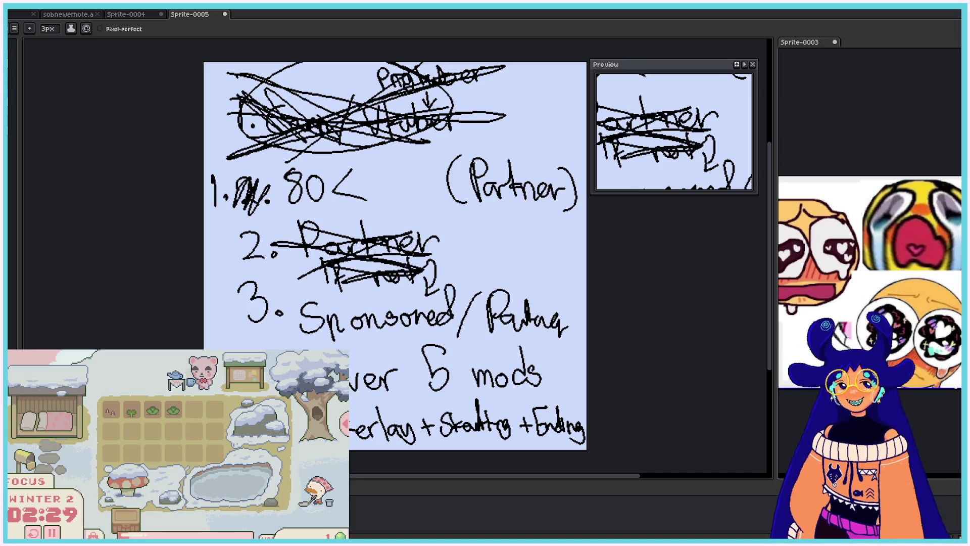
- Write 'Consistent' beside the crossed-out item 2
{"action": "left_click_drag", "start_coordinate": [464, 233], "coordinate": [453, 256]}
{"action": "left_click_drag", "start_coordinate": [462, 243], "coordinate": [492, 253]}
{"action": "mouse_move", "coordinate": [501, 229]}
{"action": "left_mouse_down"}
{"action": "mouse_move", "coordinate": [503, 247]}
{"action": "mouse_move", "coordinate": [551, 247]}
{"action": "left_mouse_up"}
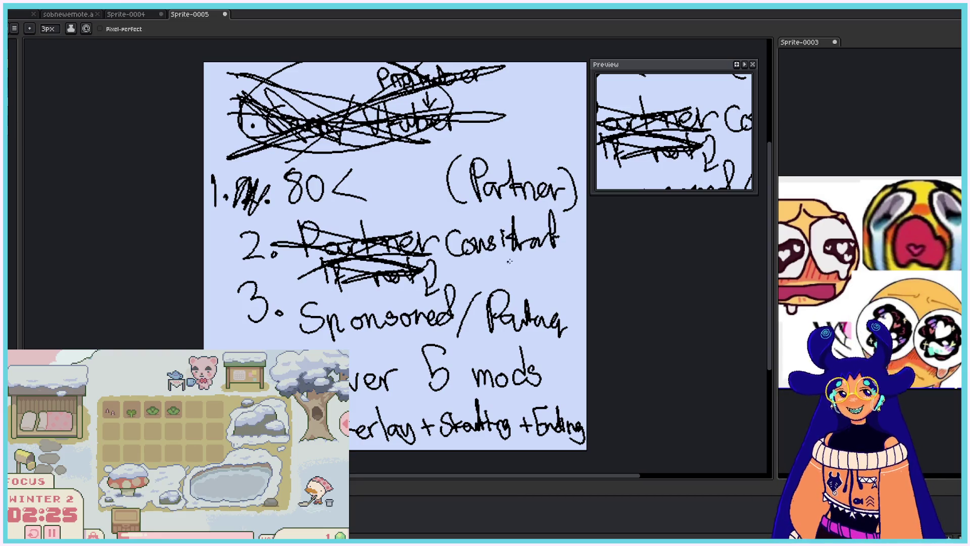
{"action": "mouse_move", "coordinate": [473, 261]}
{"action": "left_mouse_down"}
{"action": "mouse_move", "coordinate": [462, 277]}
{"action": "mouse_move", "coordinate": [495, 271]}
{"action": "mouse_move", "coordinate": [504, 258]}
{"action": "mouse_move", "coordinate": [543, 279]}
{"action": "left_mouse_up"}
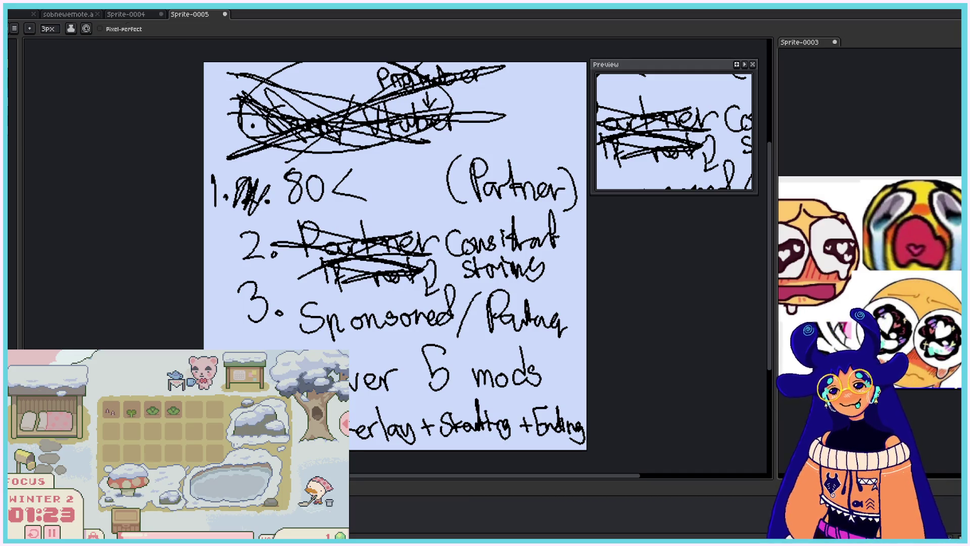
- Resize the eraser and try erasing part of the old notes
{"action": "key", "text": "e"}
{"action": "left_click", "coordinate": [50, 29]}
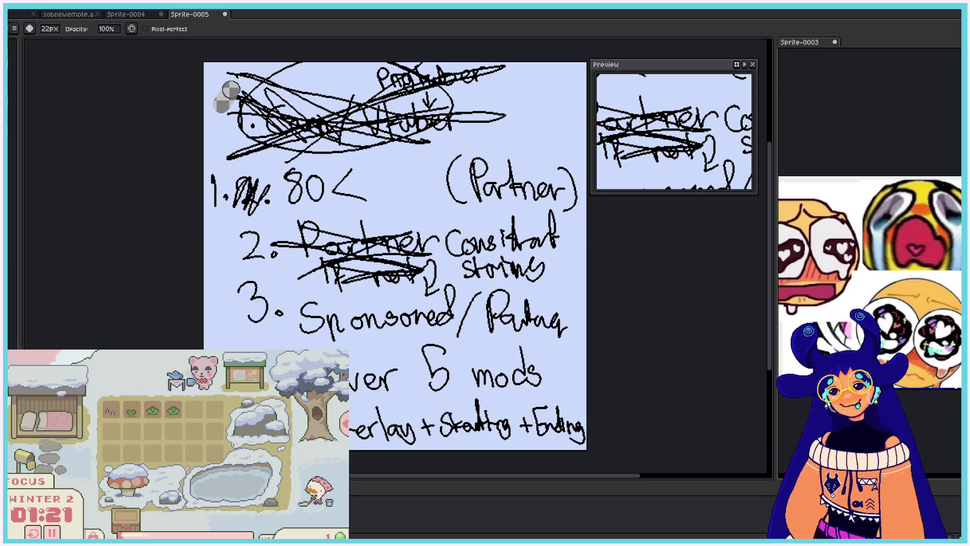
{"action": "left_click_drag", "start_coordinate": [273, 71], "coordinate": [227, 303]}
- Undo the eraser stroke and every note stroke except '1.', then return to the pencil
{"action": "key", "text": "ctrl+z"}
{"action": "key", "text": "ctrl+z"}
{"action": "key", "text": "ctrl+z"}
{"action": "key", "text": "ctrl+z"}
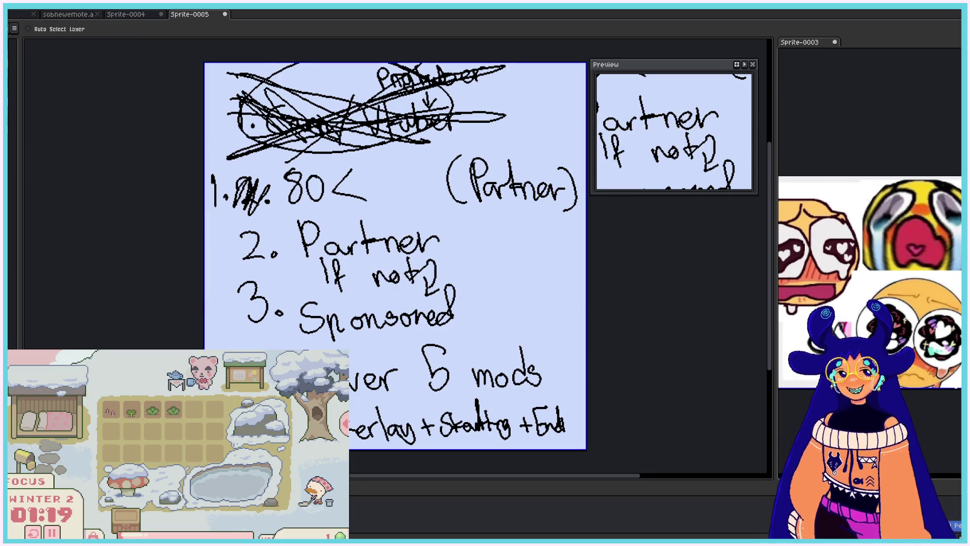
{"action": "key", "text": "ctrl+z"}
{"action": "key", "text": "ctrl+z"}
{"action": "key", "text": "ctrl+z"}
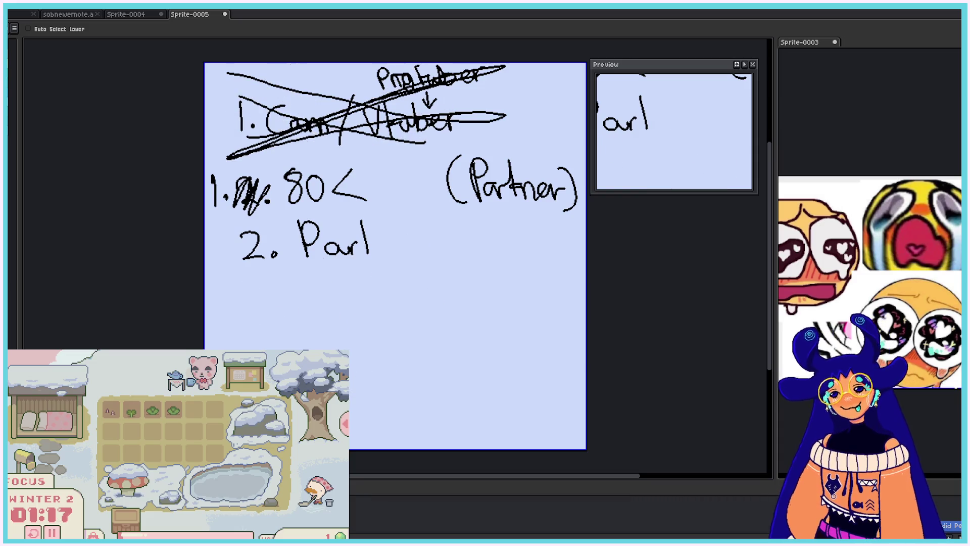
{"action": "key", "text": "ctrl+z"}
{"action": "key", "text": "ctrl+z"}
{"action": "key", "text": "ctrl+z"}
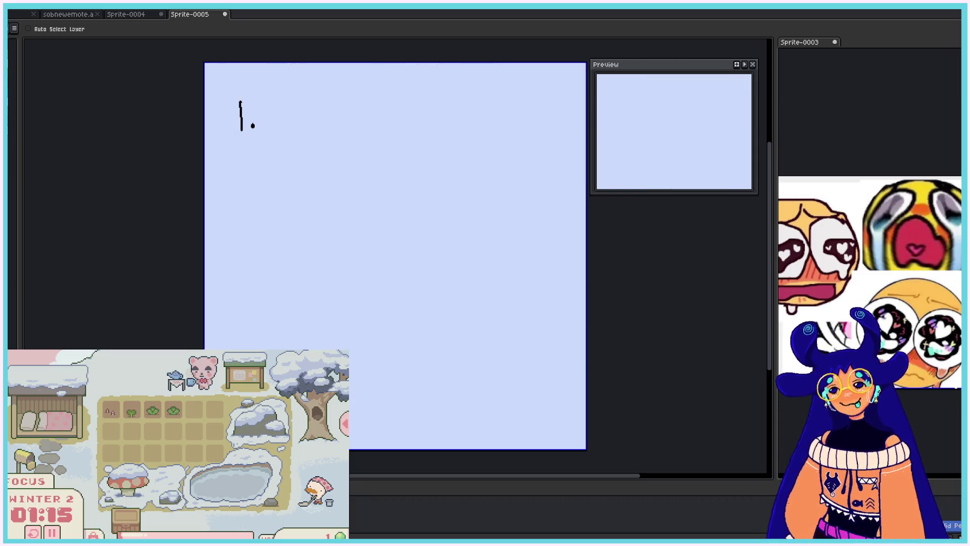
{"action": "key", "text": "b"}
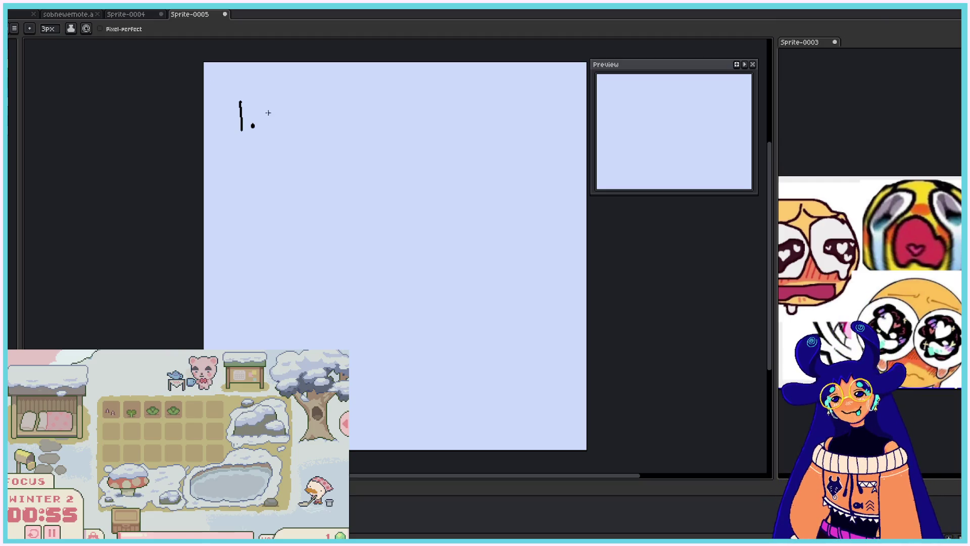
- Set the pencil to 4px and handwrite 'Atleast 2± days strim' after '1.'
{"action": "left_click", "coordinate": [47, 29]}
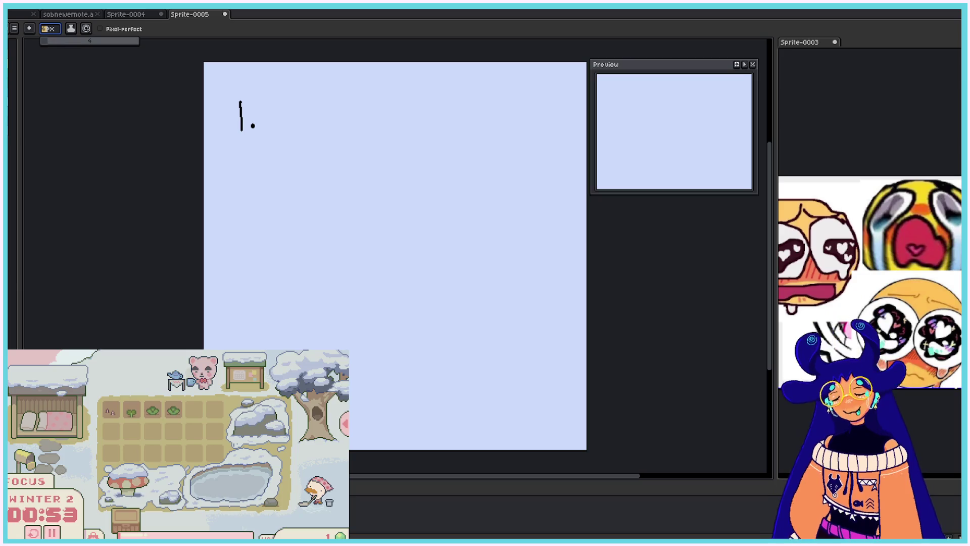
{"action": "mouse_move", "coordinate": [277, 90]}
{"action": "left_mouse_down"}
{"action": "mouse_move", "coordinate": [272, 134]}
{"action": "mouse_move", "coordinate": [349, 132]}
{"action": "left_mouse_up"}
{"action": "left_click_drag", "start_coordinate": [350, 92], "coordinate": [348, 137]}
{"action": "mouse_move", "coordinate": [374, 101]}
{"action": "left_mouse_down"}
{"action": "mouse_move", "coordinate": [399, 112]}
{"action": "mouse_move", "coordinate": [404, 134]}
{"action": "mouse_move", "coordinate": [414, 131]}
{"action": "left_mouse_up"}
{"action": "mouse_move", "coordinate": [408, 123]}
{"action": "left_mouse_down"}
{"action": "mouse_move", "coordinate": [441, 129]}
{"action": "mouse_move", "coordinate": [464, 122]}
{"action": "mouse_move", "coordinate": [477, 144]}
{"action": "mouse_move", "coordinate": [490, 129]}
{"action": "mouse_move", "coordinate": [528, 126]}
{"action": "mouse_move", "coordinate": [542, 116]}
{"action": "mouse_move", "coordinate": [536, 108]}
{"action": "mouse_move", "coordinate": [561, 115]}
{"action": "mouse_move", "coordinate": [563, 130]}
{"action": "left_mouse_up"}
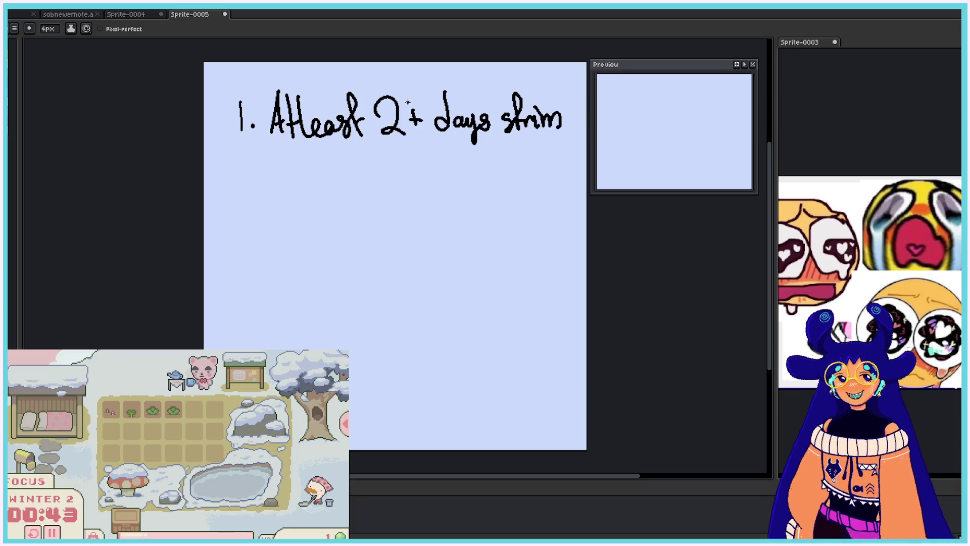
{"action": "left_click_drag", "start_coordinate": [401, 94], "coordinate": [420, 93]}
{"action": "mouse_move", "coordinate": [402, 101]}
{"action": "left_mouse_down"}
{"action": "mouse_move", "coordinate": [421, 101]}
{"action": "mouse_move", "coordinate": [429, 129]}
{"action": "left_mouse_up"}
{"action": "key", "text": "ctrl+z"}
{"action": "key", "text": "ctrl+z"}
{"action": "left_click_drag", "start_coordinate": [411, 138], "coordinate": [430, 136]}
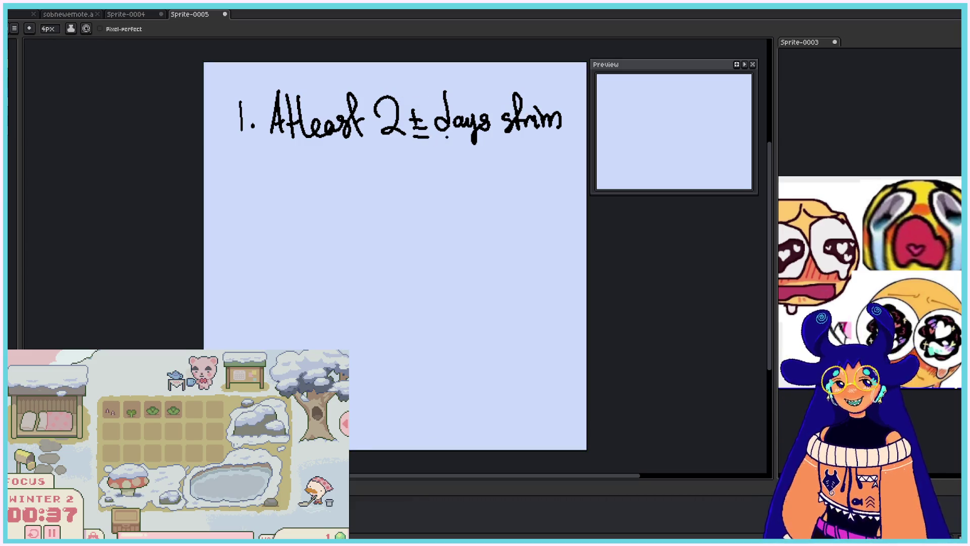
- Handwrite the second item '2. Real' below the first
{"action": "left_click_drag", "start_coordinate": [243, 185], "coordinate": [266, 203]}
{"action": "left_click", "coordinate": [274, 201]}
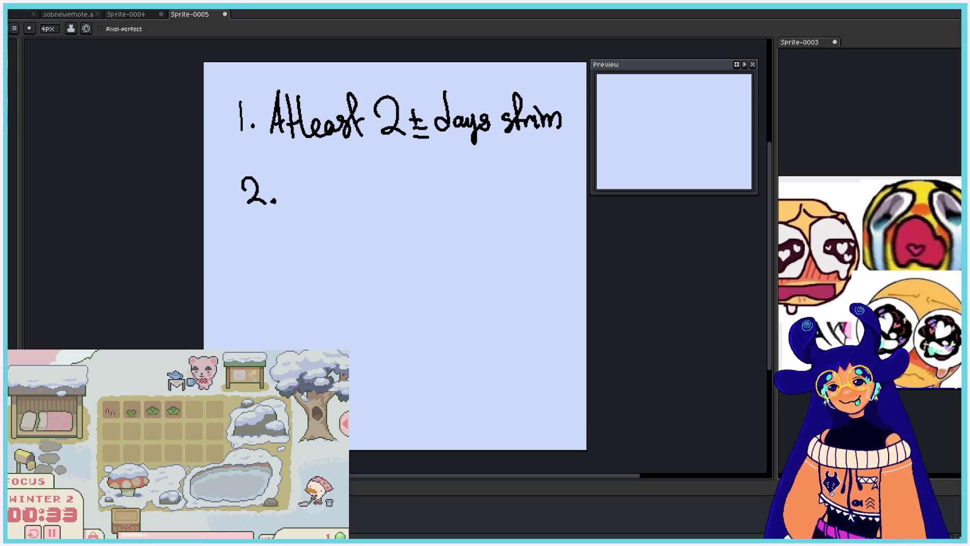
{"action": "mouse_move", "coordinate": [291, 167]}
{"action": "left_mouse_down"}
{"action": "mouse_move", "coordinate": [295, 208]}
{"action": "mouse_move", "coordinate": [356, 192]}
{"action": "mouse_move", "coordinate": [362, 203]}
{"action": "left_mouse_up"}
{"action": "left_click_drag", "start_coordinate": [375, 167], "coordinate": [380, 204]}
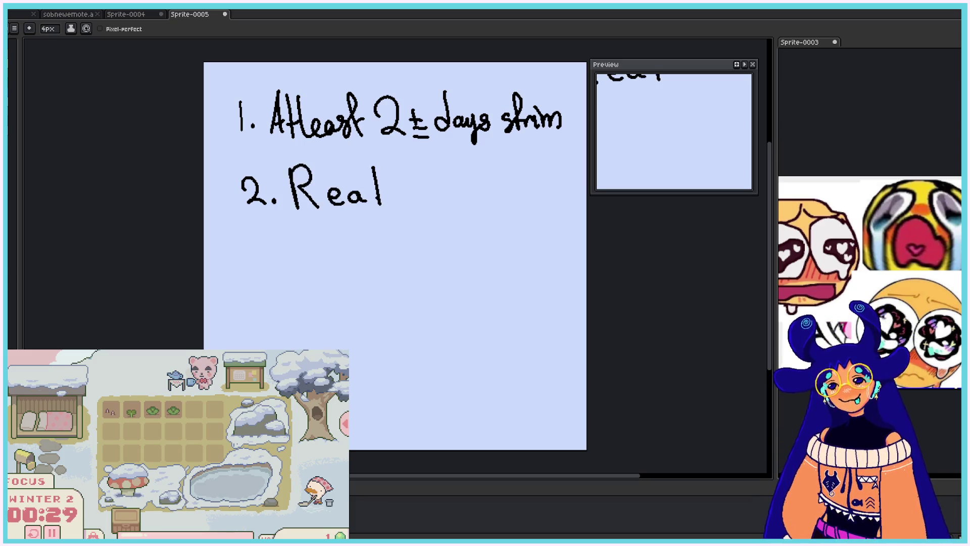